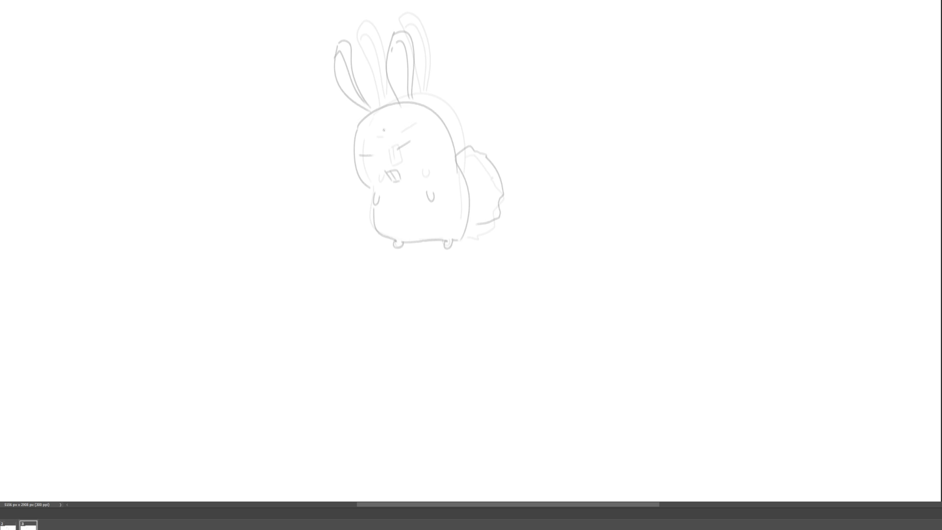
Step: Ink the crouching bunny's head arc, cheek line, closed eyes and small mouth over the sketch
mouse_move(338, 154)
left_mouse_down()
mouse_move(358, 198)
mouse_move(376, 111)
mouse_move(438, 149)
left_mouse_up()
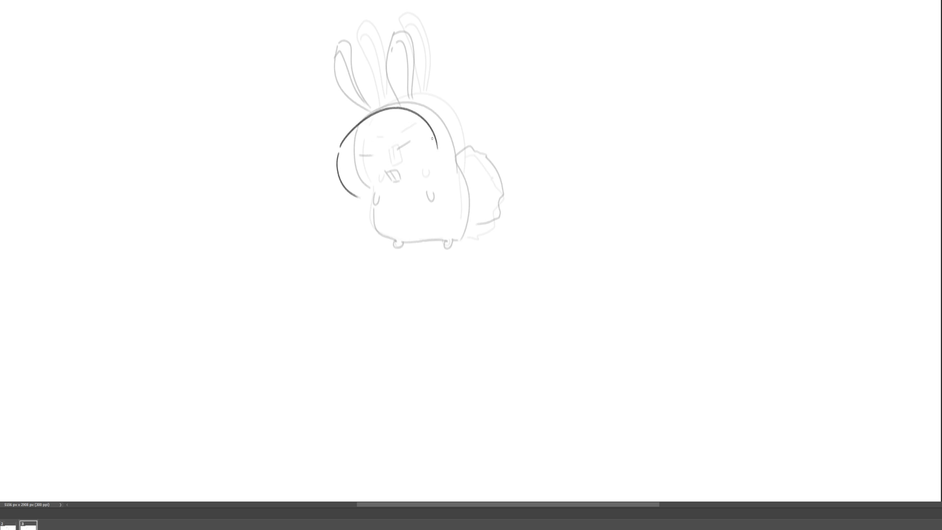
mouse_move(356, 195)
left_mouse_down()
mouse_move(390, 200)
mouse_move(383, 205)
mouse_move(433, 199)
mouse_move(437, 214)
mouse_move(433, 194)
left_mouse_up()
key("ctrl+z")
key("ctrl+z")
left_click_drag(354, 187, 425, 164)
mouse_move(399, 199)
left_mouse_down()
mouse_move(388, 193)
mouse_move(406, 197)
mouse_move(376, 219)
mouse_move(408, 245)
mouse_move(465, 233)
left_mouse_up()
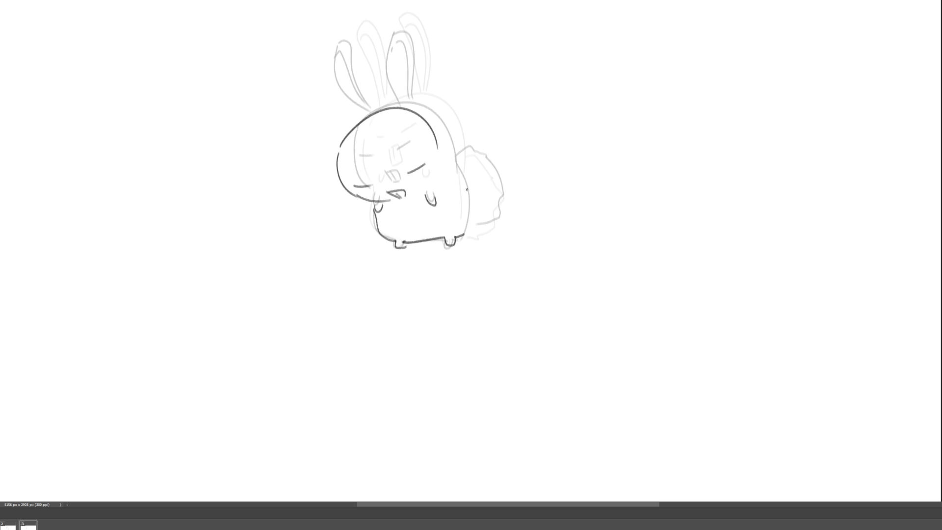
Step: Trace the bunny's right side, back and fluffy tail
left_click_drag(431, 130, 465, 222)
key("ctrl+z")
left_click_drag(438, 145, 467, 234)
mouse_move(441, 158)
left_mouse_down()
mouse_move(452, 150)
mouse_move(484, 169)
mouse_move(492, 216)
mouse_move(475, 226)
left_mouse_up()
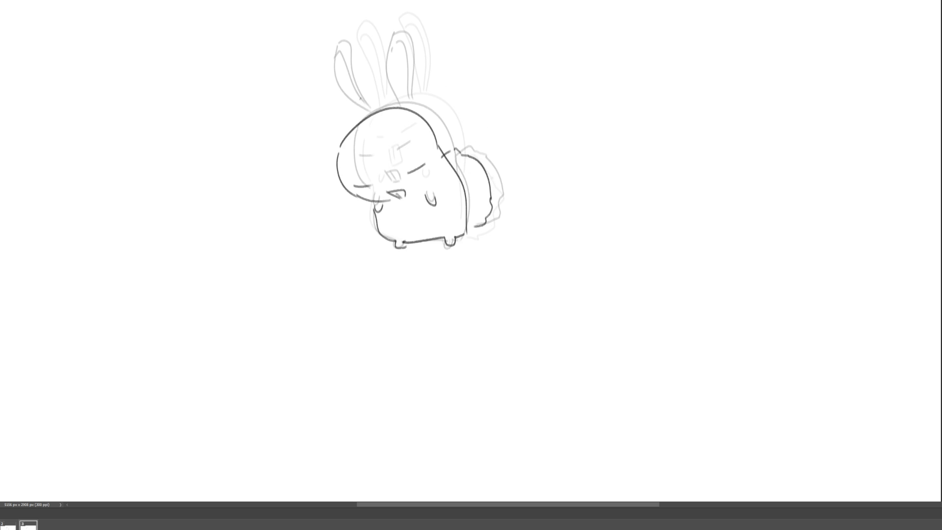
Step: Outline both ears and add their inner lines
mouse_move(337, 145)
left_mouse_down()
mouse_move(332, 70)
mouse_move(339, 137)
mouse_move(402, 129)
mouse_move(388, 78)
mouse_move(399, 69)
left_mouse_up()
key("ctrl+z")
key("ctrl+z")
mouse_move(377, 126)
left_mouse_down()
mouse_move(396, 89)
mouse_move(399, 127)
left_mouse_up()
mouse_move(318, 144)
left_mouse_down()
mouse_move(324, 91)
mouse_move(342, 137)
left_mouse_up()
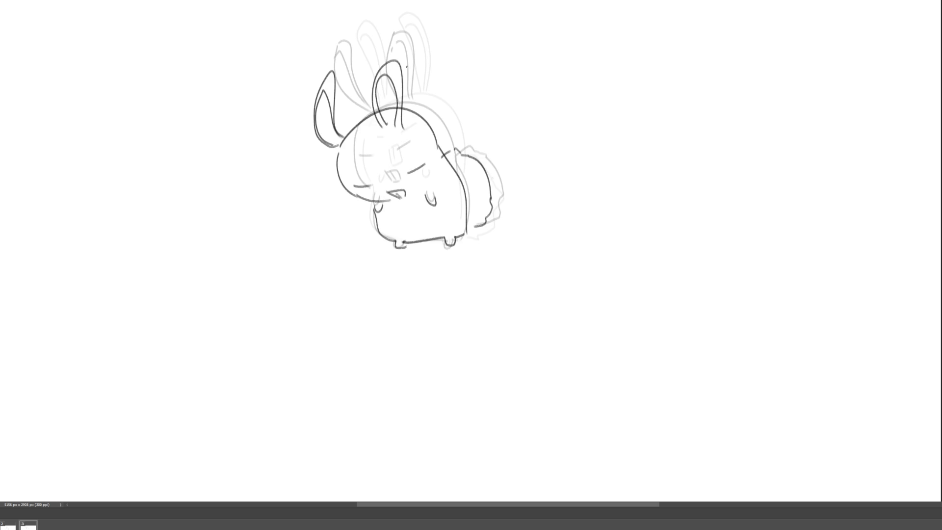
key("ctrl+z")
left_click_drag(316, 98, 342, 136)
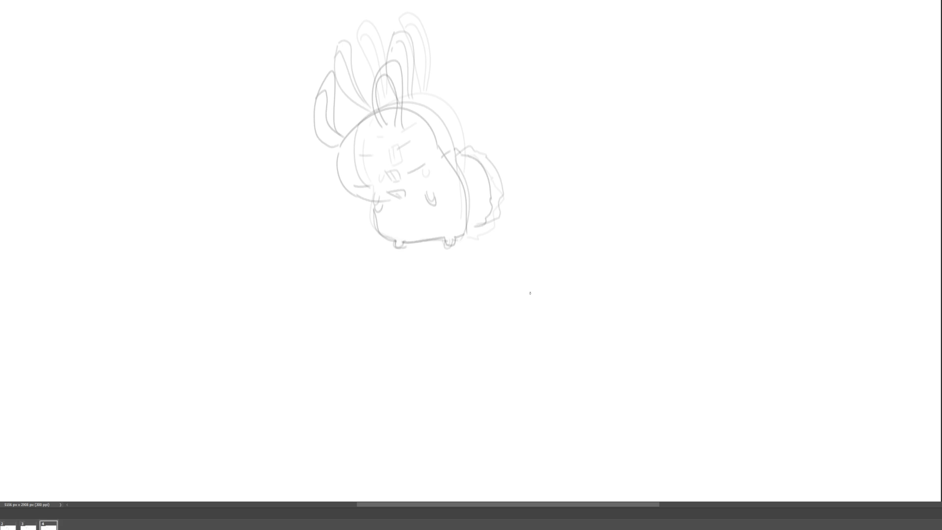
Step: Ink the arched head, closed eyes, open toothy mouth, two paws and lower body
mouse_move(362, 117)
left_mouse_down()
mouse_move(363, 177)
mouse_move(444, 130)
mouse_move(454, 170)
left_mouse_up()
left_click_drag(362, 153, 379, 153)
left_click_drag(405, 143, 418, 141)
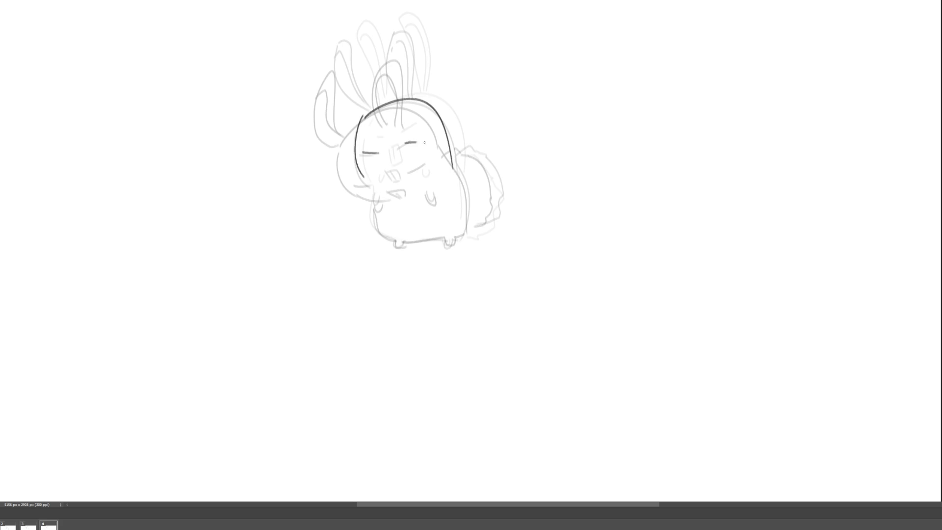
left_click_drag(389, 170, 399, 176)
mouse_move(375, 192)
left_mouse_down()
mouse_move(438, 188)
mouse_move(469, 229)
left_mouse_up()
mouse_move(373, 191)
left_mouse_down()
mouse_move(409, 242)
mouse_move(469, 230)
left_mouse_up()
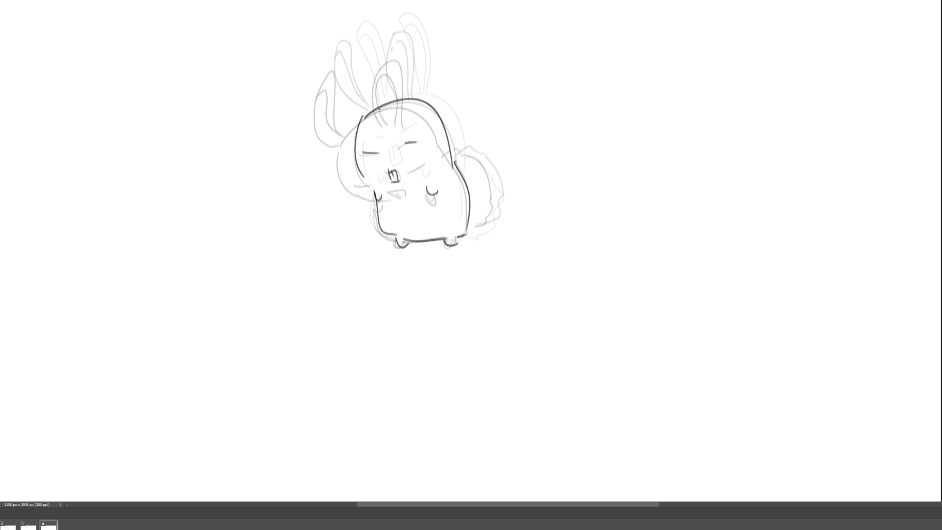
Step: Draw the swept-back ears and the tail, then stop playback on frame 5
mouse_move(359, 116)
left_mouse_down()
mouse_move(321, 150)
mouse_move(359, 122)
left_mouse_up()
mouse_move(406, 103)
left_mouse_down()
mouse_move(381, 109)
mouse_move(412, 113)
left_mouse_up()
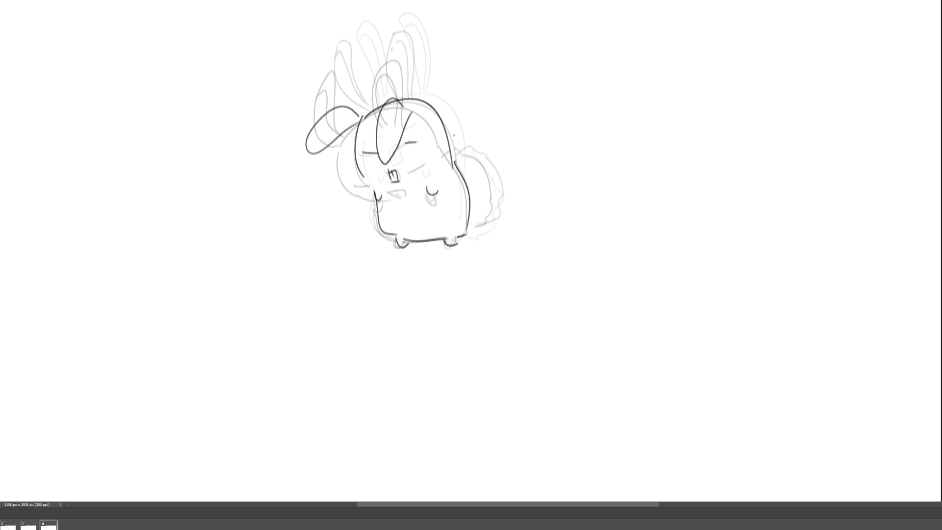
mouse_move(458, 158)
left_mouse_down()
mouse_move(487, 162)
mouse_move(497, 222)
mouse_move(475, 225)
left_mouse_up()
key("ctrl+z")
mouse_move(456, 154)
left_mouse_down()
mouse_move(468, 150)
mouse_move(498, 196)
mouse_move(466, 230)
left_mouse_up()
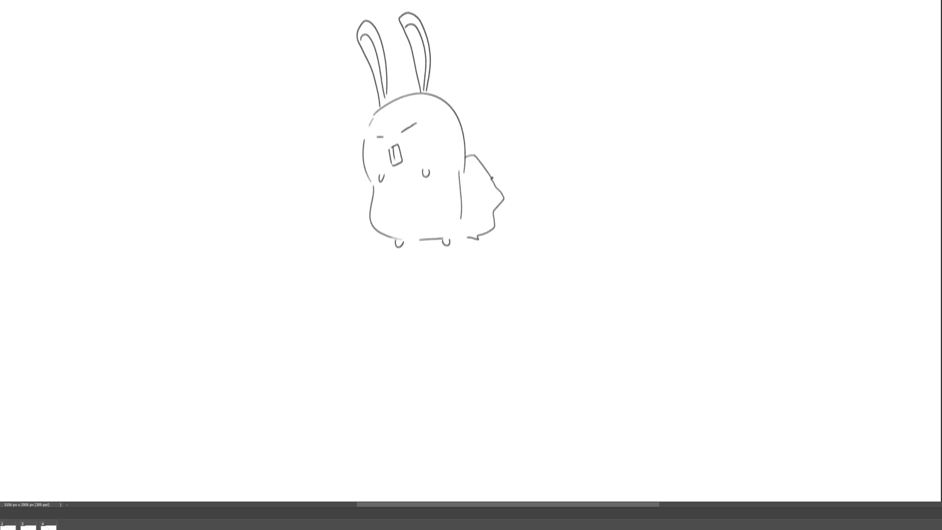
key("space")
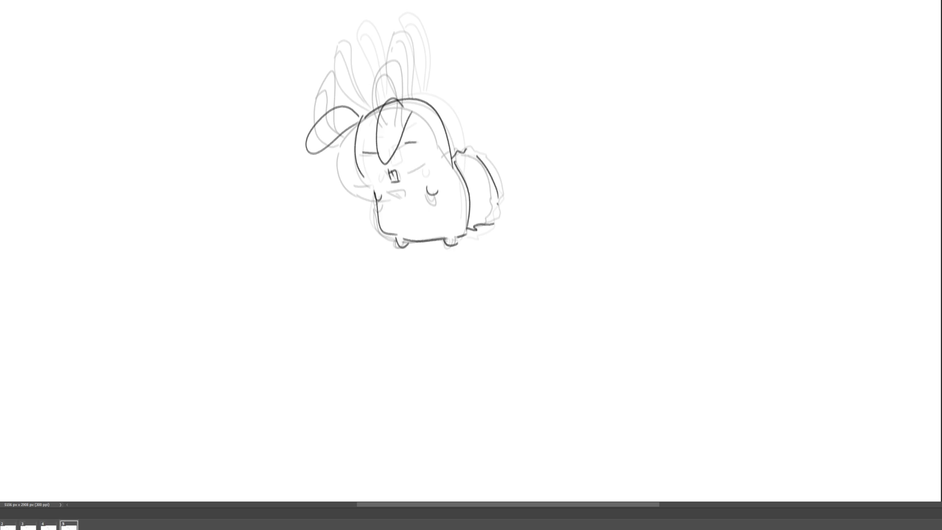
Step: Fade frame 5's strokes to 50% opacity and ink a taller head arc over them
key("5")
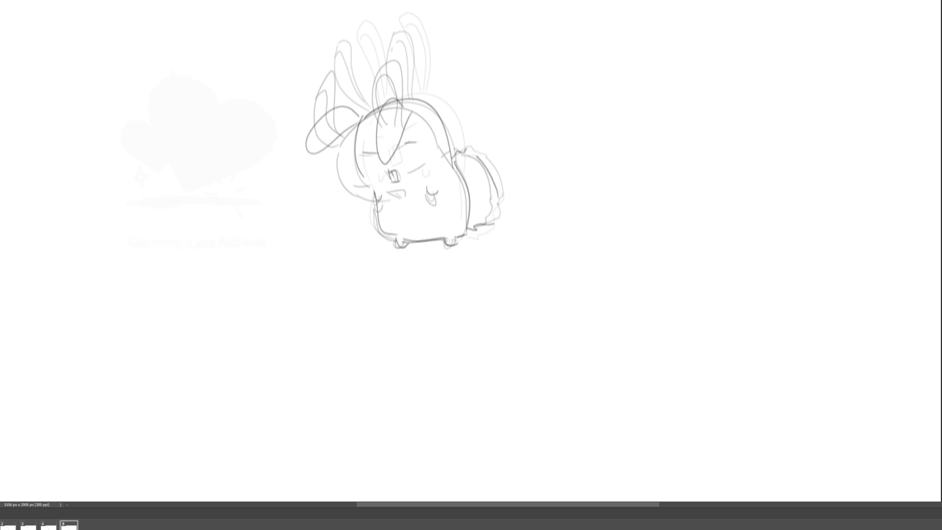
mouse_move(398, 99)
left_mouse_down()
mouse_move(418, 101)
mouse_move(456, 166)
left_mouse_up()
key("ctrl+z")
left_click_drag(382, 104, 460, 138)
key("ctrl+z")
left_click_drag(377, 107, 460, 152)
key("ctrl+z")
mouse_move(399, 99)
left_mouse_down()
mouse_move(460, 146)
mouse_move(372, 137)
mouse_move(388, 163)
mouse_move(395, 132)
mouse_move(444, 127)
mouse_move(399, 164)
left_mouse_up()
Step: Draw the eye, the body's right side, the tail and both ears
mouse_move(409, 147)
left_mouse_down()
mouse_move(395, 244)
mouse_move(458, 241)
left_mouse_up()
left_click_drag(459, 149, 465, 236)
mouse_move(462, 160)
left_mouse_down()
mouse_move(494, 187)
mouse_move(471, 225)
left_mouse_up()
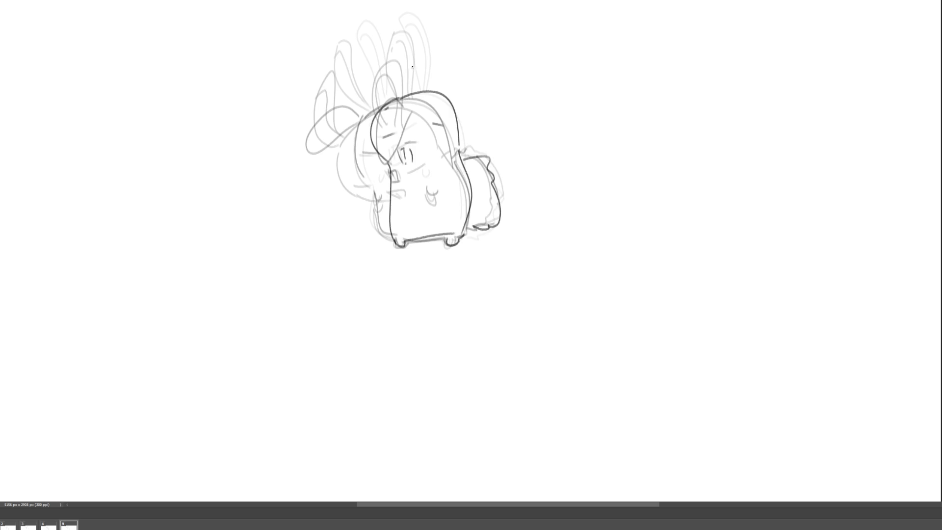
mouse_move(424, 87)
left_mouse_down()
mouse_move(382, 95)
mouse_move(416, 83)
mouse_move(371, 77)
mouse_move(365, 97)
left_mouse_up()
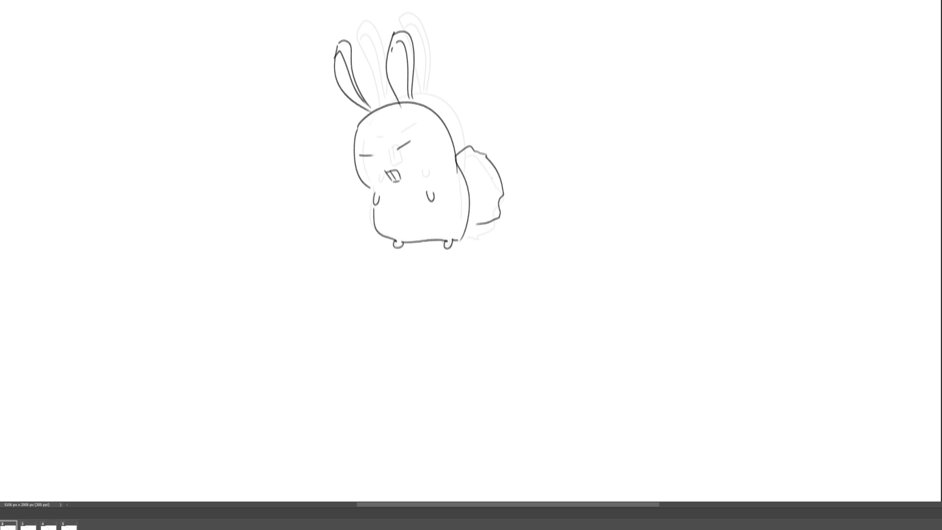
Step: Insert a new sixth animation frame after frame 5
key("ctrl+alt+n")
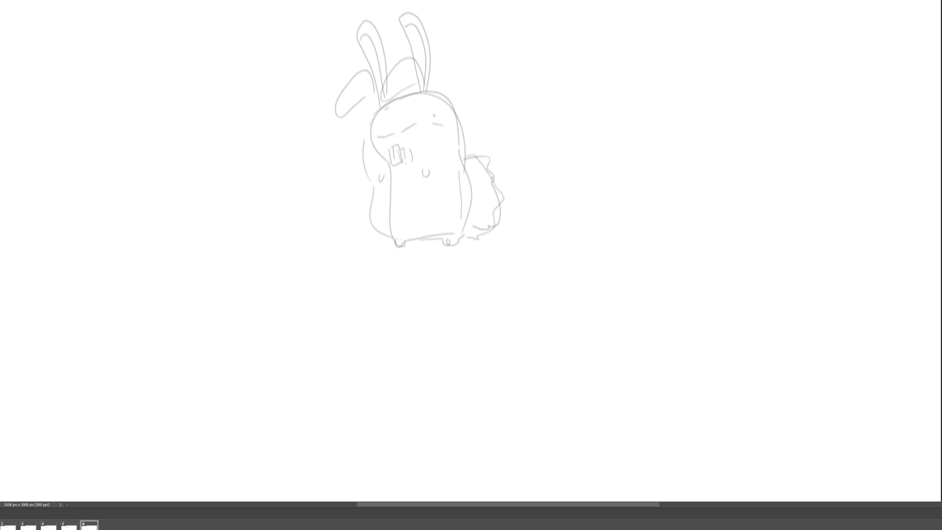
Step: Ink the tall bunny's face, head outline, closed eyes, arm and body down to the feet
left_click_drag(400, 101, 384, 159)
key("ctrl+z")
left_click_drag(396, 99, 390, 171)
left_click_drag(397, 99, 464, 156)
mouse_move(404, 130)
left_mouse_down()
mouse_move(413, 138)
mouse_move(404, 118)
left_mouse_up()
left_click_drag(425, 115, 435, 115)
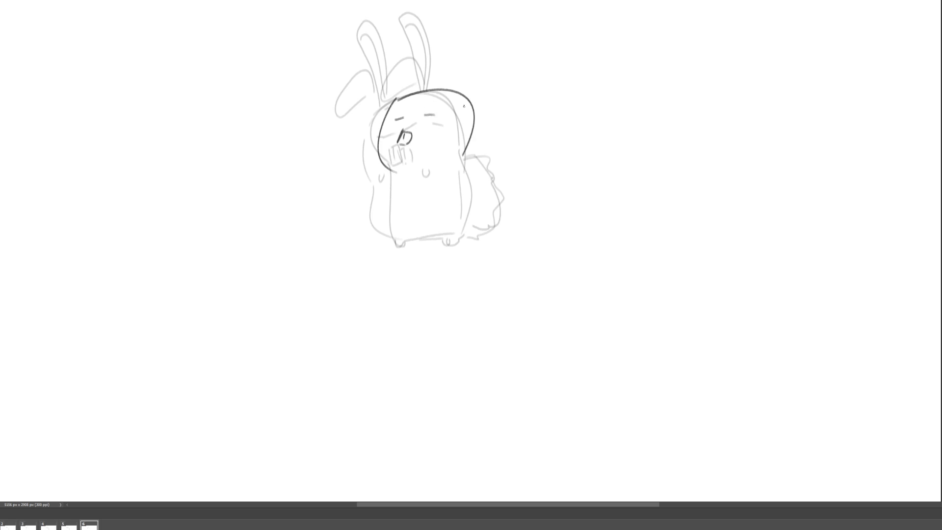
left_click_drag(391, 172, 386, 181)
mouse_move(441, 173)
left_mouse_down()
mouse_move(399, 236)
mouse_move(409, 247)
mouse_move(467, 231)
left_mouse_up()
mouse_move(464, 156)
left_mouse_down()
mouse_move(466, 240)
mouse_move(491, 179)
mouse_move(497, 228)
mouse_move(472, 231)
left_mouse_up()
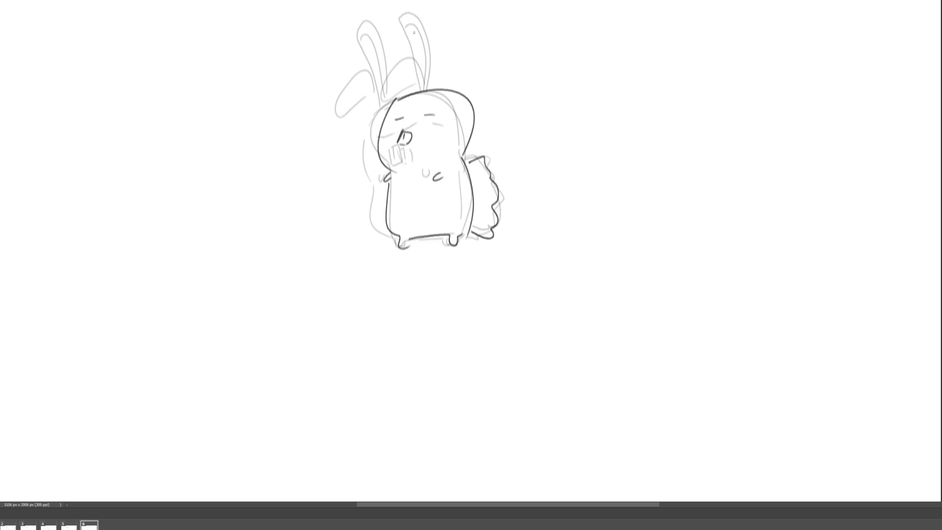
Step: Draw two tall ears standing straight up from the head
mouse_move(375, 25)
left_mouse_down()
mouse_move(405, 91)
mouse_move(397, 25)
mouse_move(407, 88)
left_mouse_up()
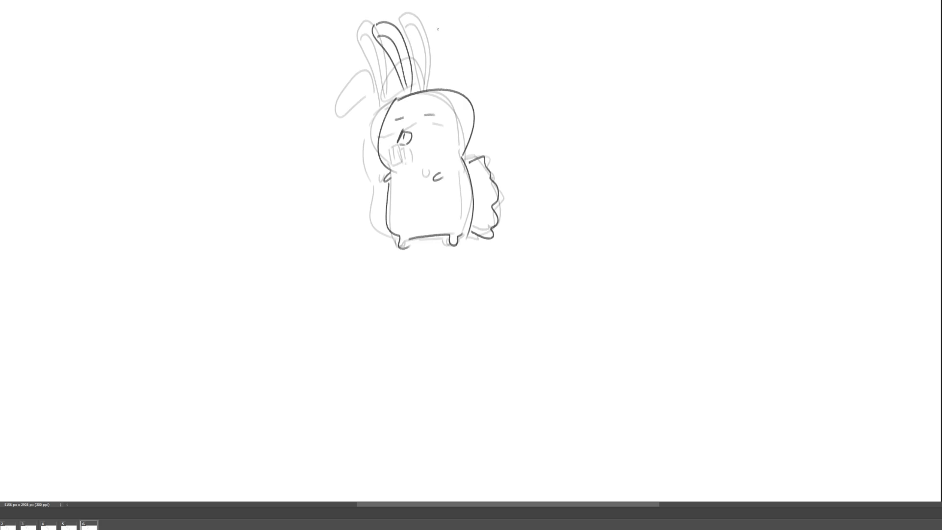
mouse_move(432, 23)
left_mouse_down()
mouse_move(438, 91)
mouse_move(453, 90)
mouse_move(449, 62)
mouse_move(448, 83)
left_mouse_up()
key("ctrl+z")
key("ctrl+z")
key("ctrl+z")
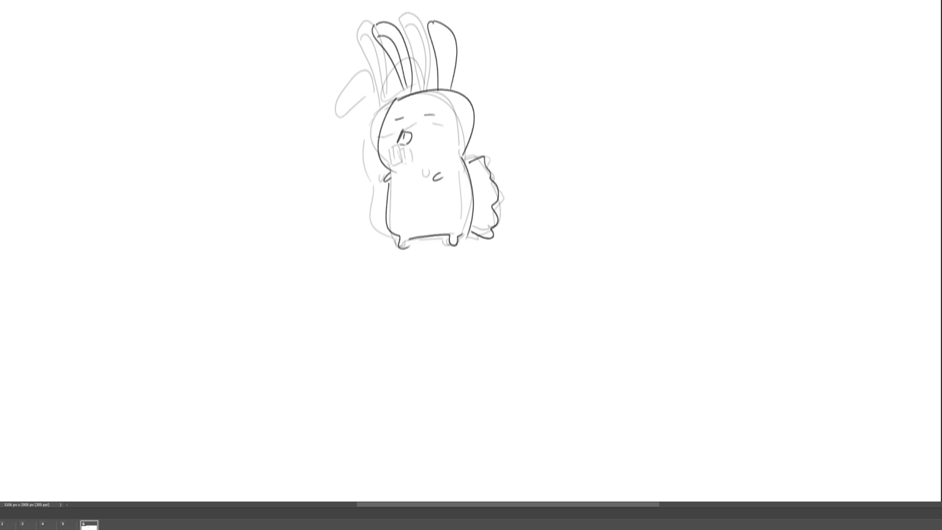
mouse_move(403, 91)
left_mouse_down()
mouse_move(400, 45)
mouse_move(418, 48)
mouse_move(415, 92)
mouse_move(461, 52)
mouse_move(452, 85)
mouse_move(393, 43)
mouse_move(409, 93)
left_mouse_up()
key("ctrl+z")
key("ctrl+z")
key("ctrl+z")
key("ctrl+z")
mouse_move(403, 27)
left_mouse_down()
mouse_move(406, 93)
mouse_move(448, 83)
left_mouse_up()
left_click_drag(452, 27, 446, 88)
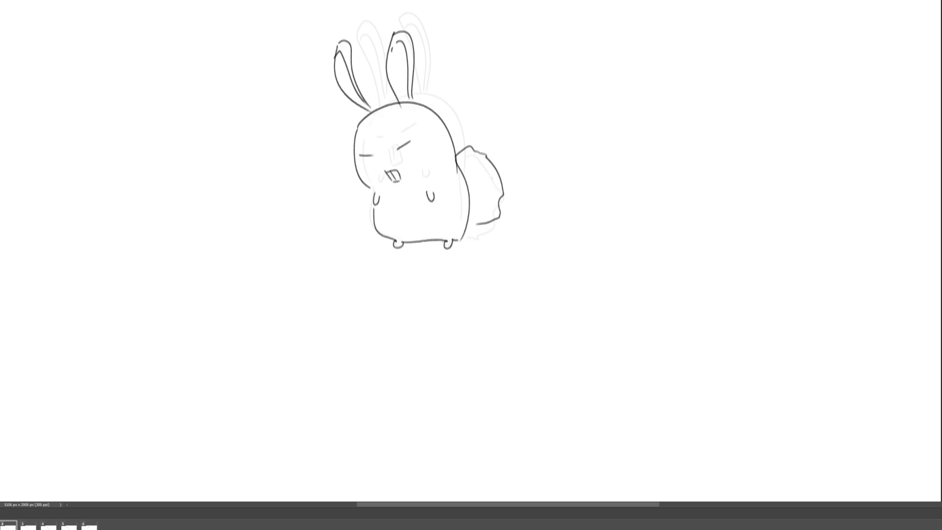
Step: Review frames 3, 4 and 5, then draw the bunny's two arms
left_click(25, 526)
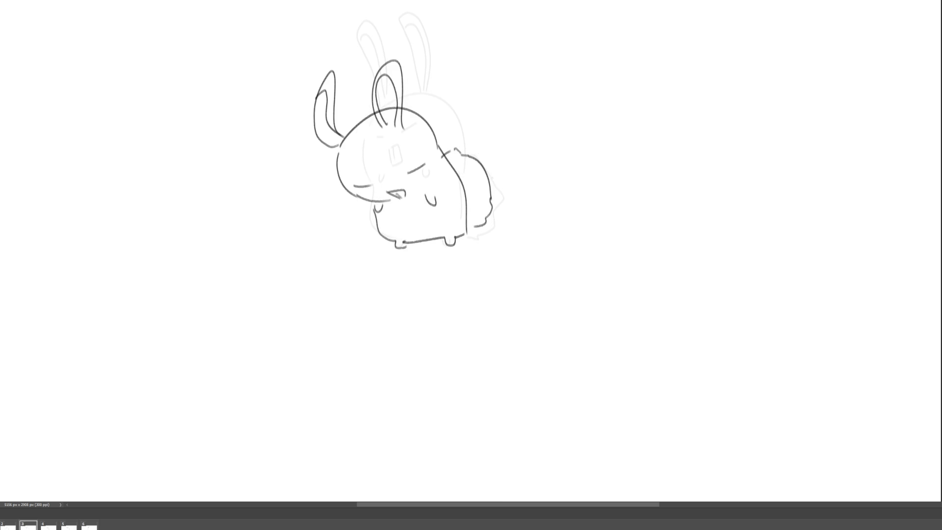
left_click(48, 525)
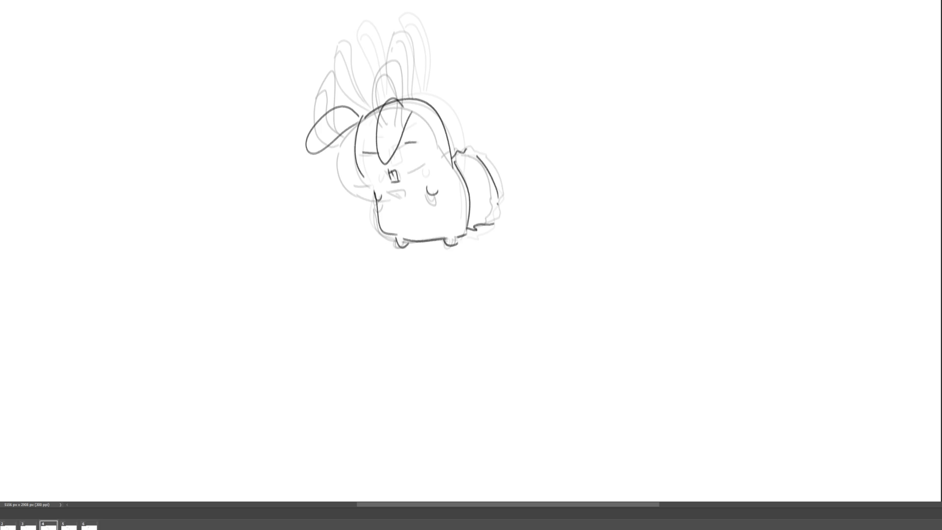
left_click(68, 525)
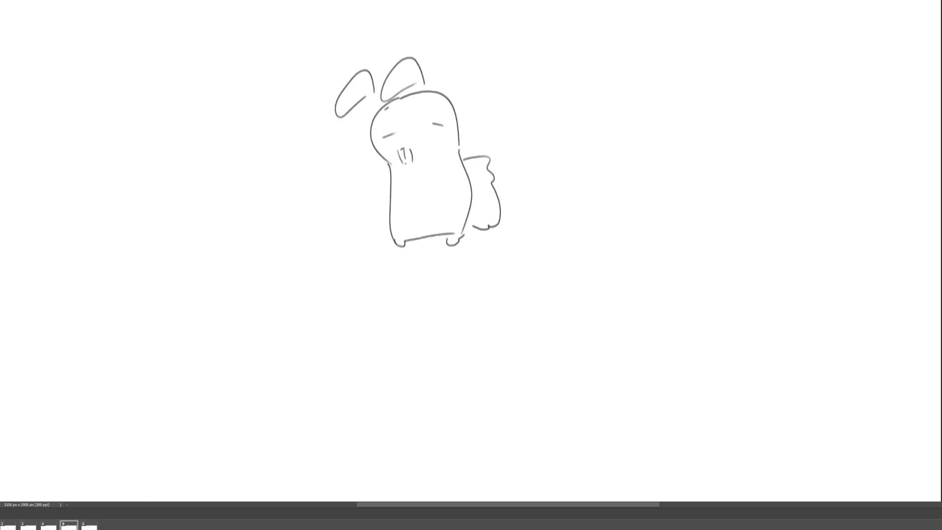
left_click_drag(391, 170, 444, 172)
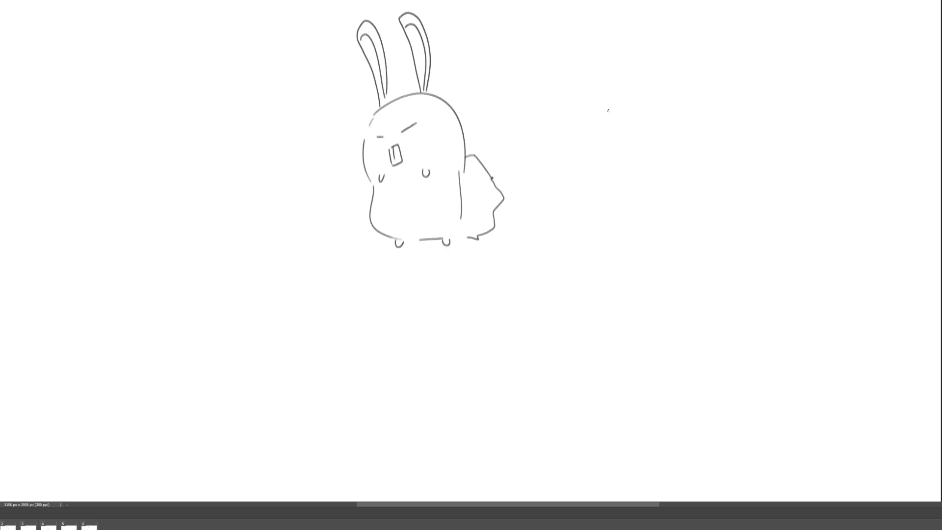
Step: Draw an egg-shaped second figure's outline with two small feet right of the bunny
left_click_drag(616, 97, 626, 185)
left_click_drag(614, 99, 690, 186)
left_click_drag(624, 183, 670, 222)
left_click_drag(700, 183, 670, 222)
left_click_drag(646, 188, 652, 194)
key("ctrl+z")
key("ctrl+z")
key("ctrl+z")
mouse_move(613, 140)
left_mouse_down()
mouse_move(710, 162)
mouse_move(631, 227)
mouse_move(689, 218)
left_mouse_up()
left_click_drag(693, 216, 698, 219)
Step: Add two small arms, try eyebrows and a smile, then undo the face strokes
left_click_drag(616, 145, 691, 141)
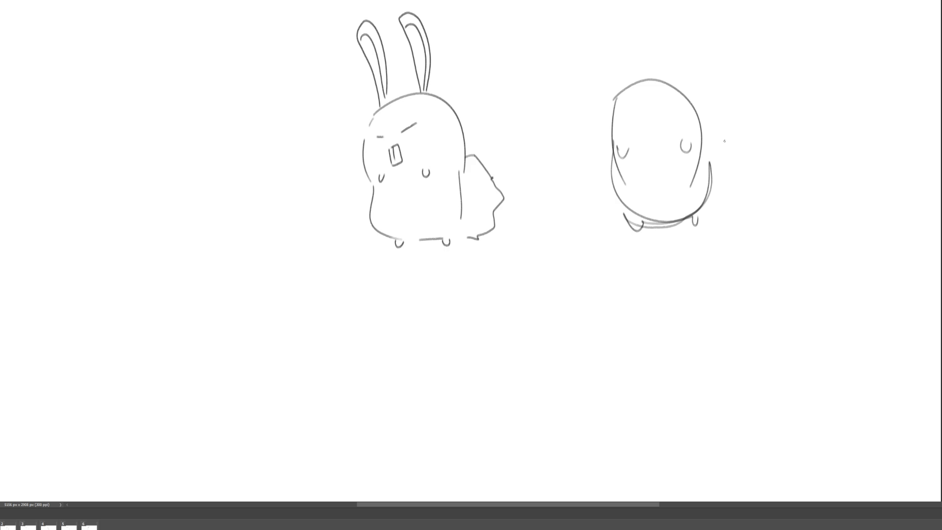
left_click_drag(623, 120, 652, 122)
mouse_move(664, 119)
left_mouse_down()
mouse_move(684, 113)
mouse_move(661, 133)
left_mouse_up()
key("ctrl+z")
key("ctrl+z")
key("ctrl+z")
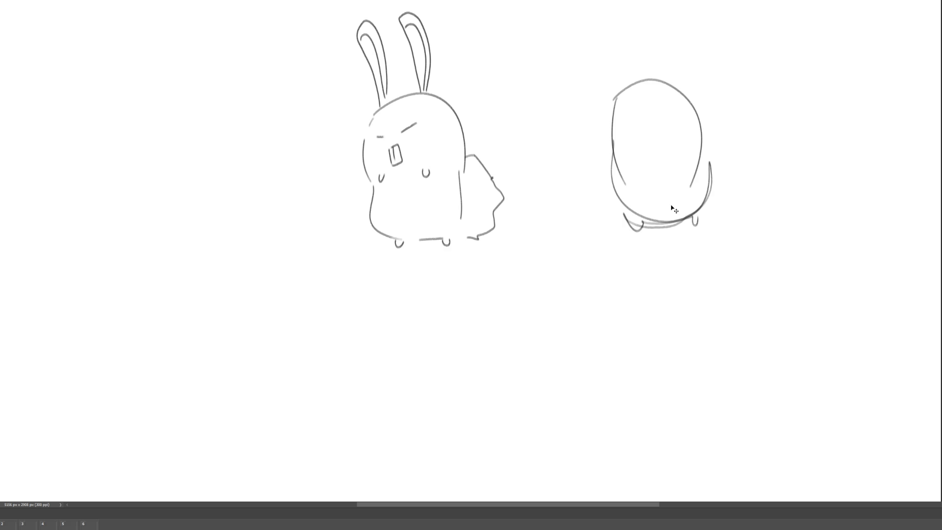
key("ctrl+z")
key("ctrl+z")
key("ctrl+z")
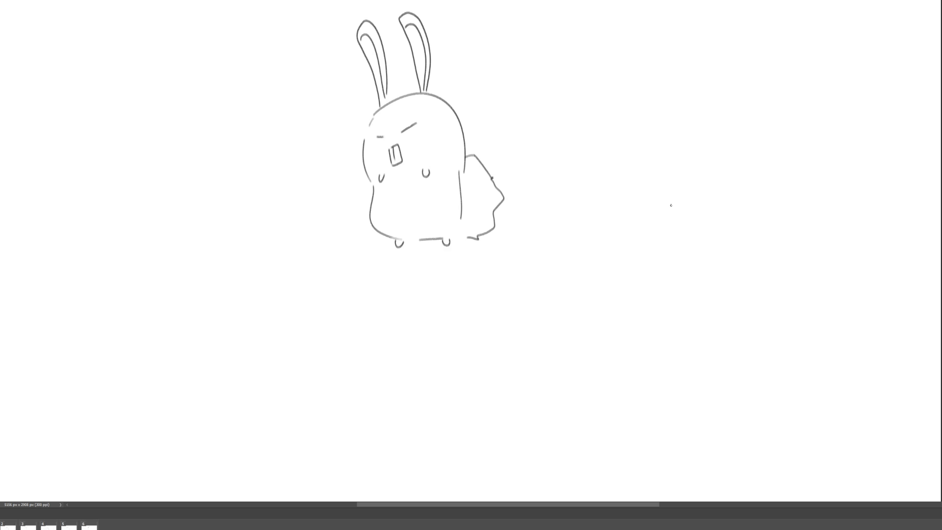
mouse_move(631, 51)
left_mouse_down()
mouse_move(639, 99)
mouse_move(657, 33)
mouse_move(696, 103)
left_mouse_up()
left_click_drag(646, 58, 650, 55)
mouse_move(642, 91)
left_mouse_down()
mouse_move(694, 86)
mouse_move(658, 114)
mouse_move(681, 99)
left_mouse_up()
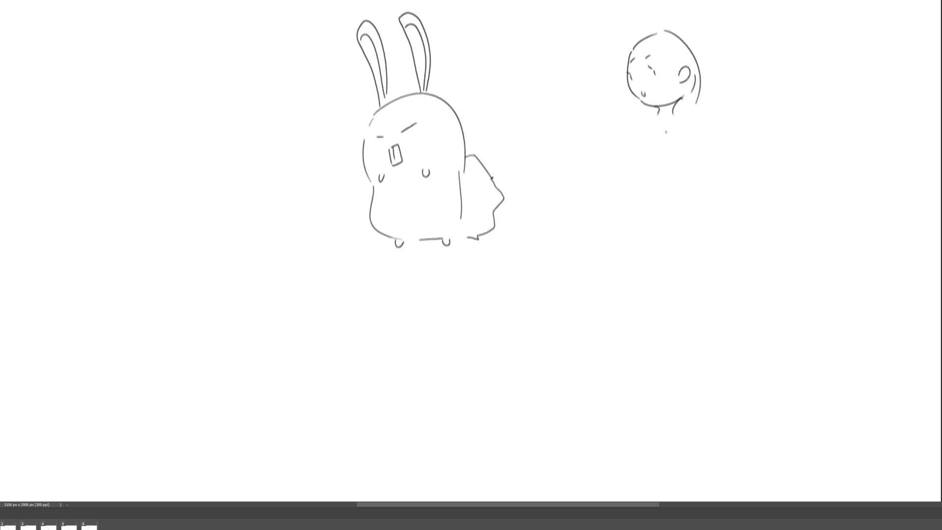
mouse_move(642, 125)
left_mouse_down()
mouse_move(691, 137)
mouse_move(660, 228)
left_mouse_up()
left_click_drag(689, 123, 673, 241)
left_click_drag(668, 260, 679, 275)
mouse_move(659, 227)
left_mouse_down()
mouse_move(676, 318)
mouse_move(696, 222)
mouse_move(706, 315)
left_mouse_up()
left_click_drag(697, 224, 699, 297)
left_click_drag(636, 124, 635, 195)
left_click_drag(689, 120, 709, 177)
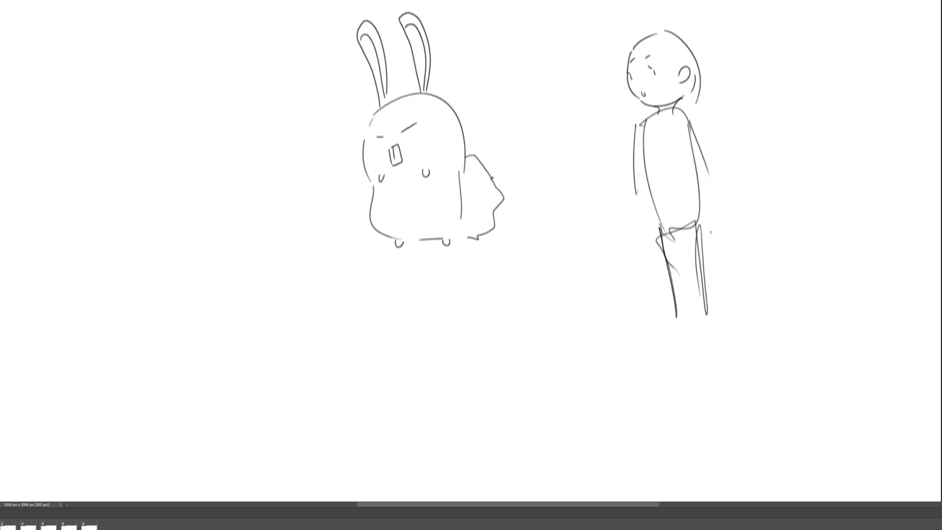
key("ctrl+z")
key("ctrl+z")
key("ctrl+z")
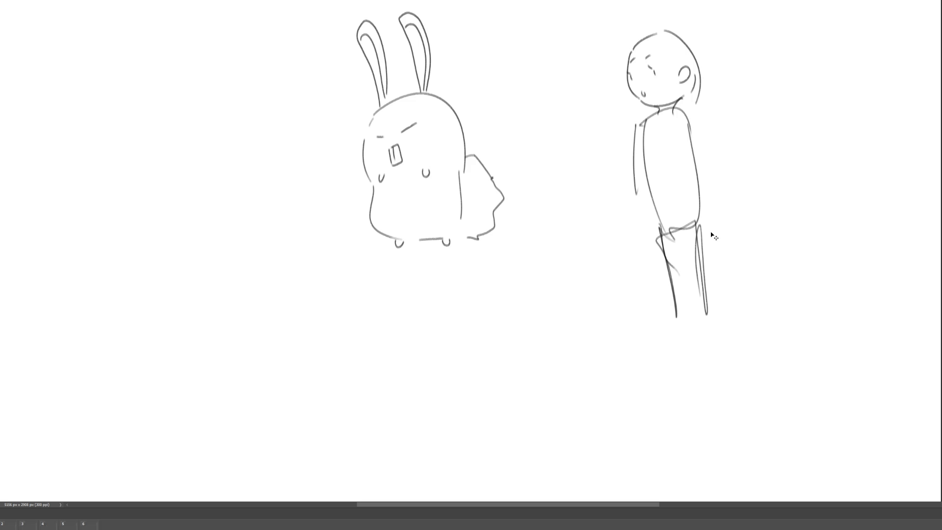
key("ctrl+z")
key("ctrl+z")
key("ctrl+z")
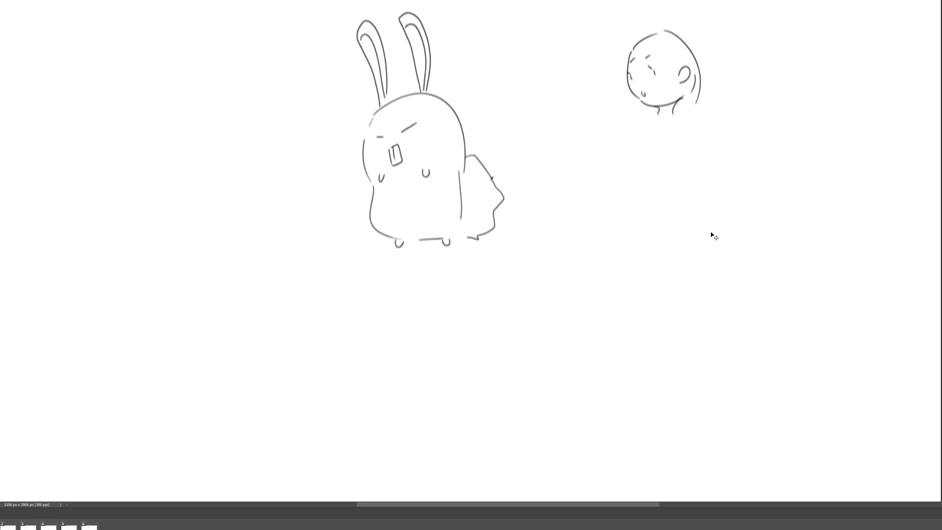
key("ctrl+z")
key("ctrl+z")
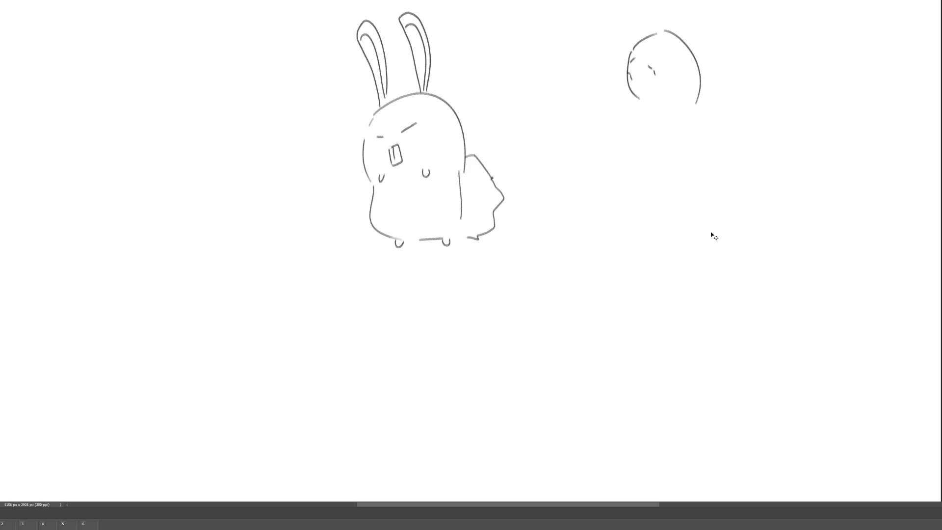
key("ctrl+z")
key("ctrl+z")
key("ctrl+z")
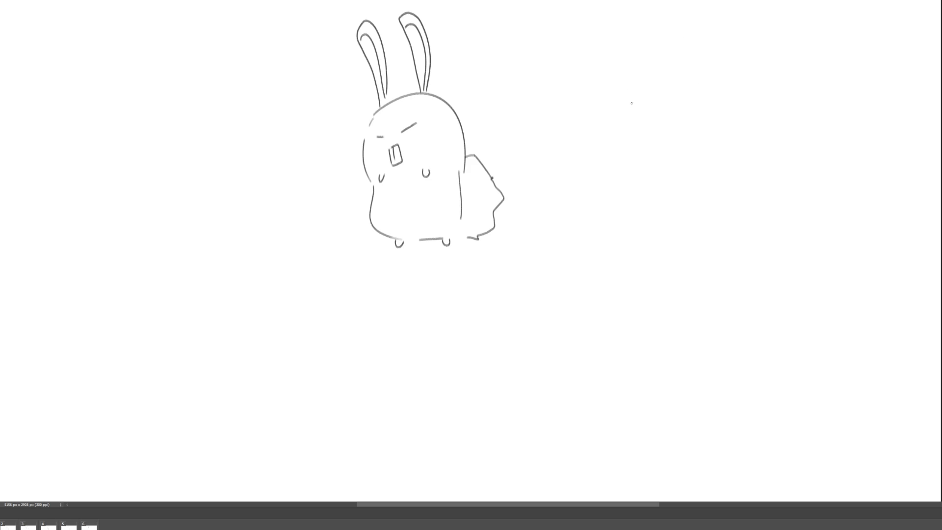
Step: Outline the second bunny's rounded head and body to the right
mouse_move(617, 89)
left_mouse_down()
mouse_move(618, 153)
mouse_move(669, 70)
mouse_move(707, 140)
left_mouse_up()
key("ctrl+z")
mouse_move(617, 89)
left_mouse_down()
mouse_move(701, 99)
mouse_move(705, 135)
left_mouse_up()
mouse_move(619, 153)
left_mouse_down()
mouse_move(643, 211)
mouse_move(699, 208)
left_mouse_up()
left_click_drag(704, 136, 693, 205)
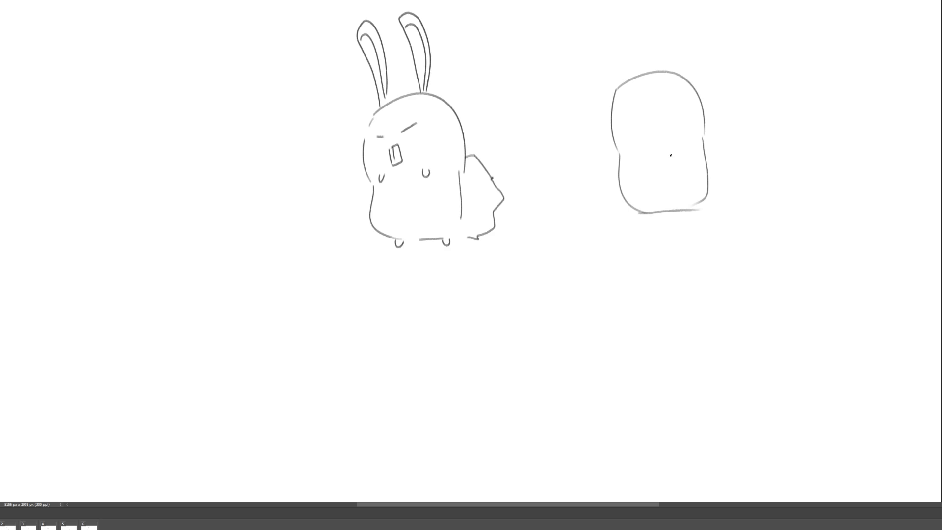
Step: Add two eyes, an arm, a foot, a curly tail, two upright ears and buck teeth
left_click_drag(618, 112, 657, 101)
left_click_drag(687, 147, 693, 149)
left_click_drag(644, 217, 695, 210)
mouse_move(707, 149)
left_mouse_down()
mouse_move(715, 145)
mouse_move(731, 178)
mouse_move(709, 197)
left_mouse_up()
mouse_move(620, 81)
left_mouse_down()
mouse_move(614, 40)
mouse_move(631, 75)
mouse_move(658, 54)
mouse_move(676, 61)
mouse_move(675, 72)
left_mouse_up()
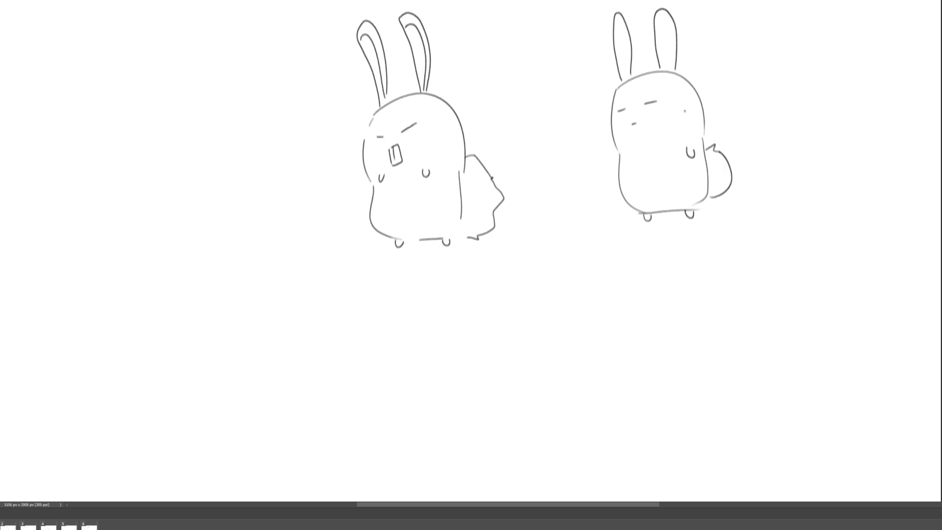
left_click_drag(631, 126, 637, 139)
Step: Restore the right bunny's layer to full opacity and paint its lines pink with a larger brush
key("3")
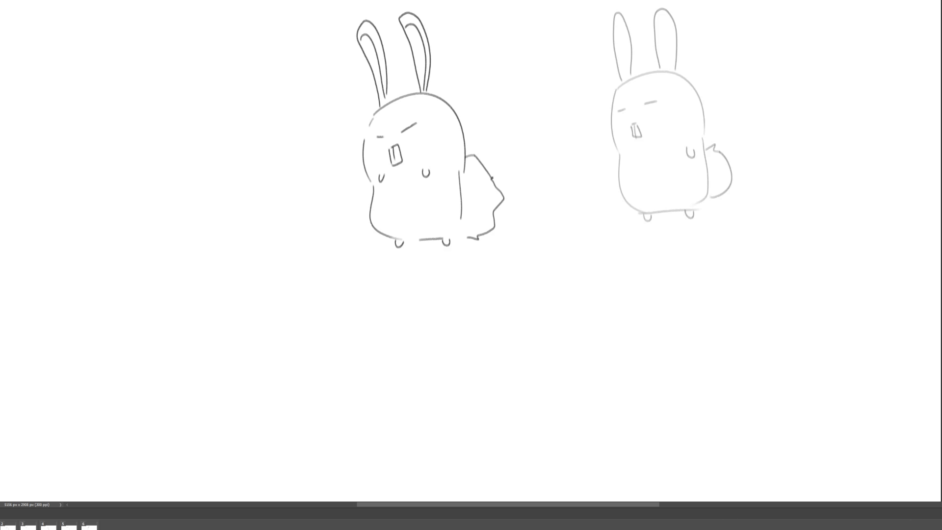
key("0")
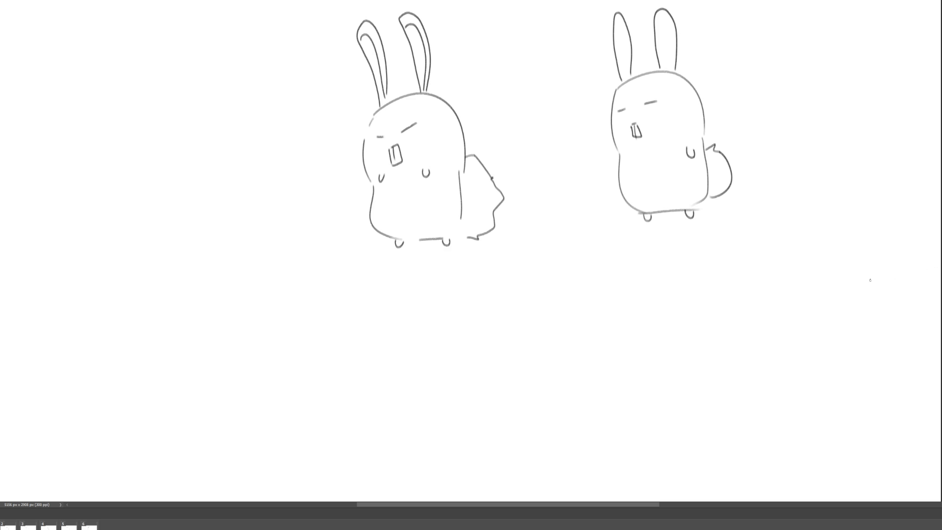
key("bracketright")
key("bracketright")
key("bracketright")
left_click_drag(625, 210, 751, 168)
left_click_drag(587, 133, 641, 128)
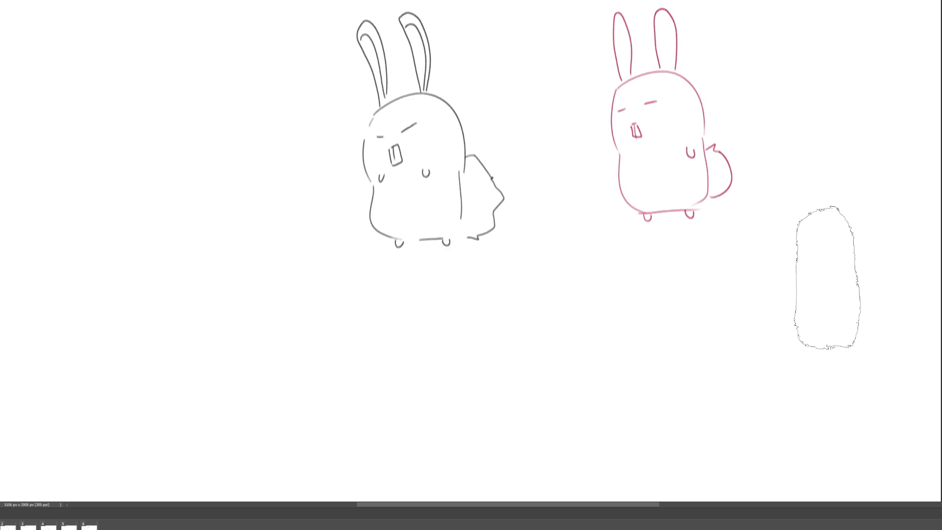
Step: Rotate the pink bunny slightly clockwise
key("ctrl+t")
mouse_move(744, 118)
left_mouse_down()
mouse_move(694, 122)
mouse_move(676, 156)
mouse_move(721, 152)
mouse_move(724, 162)
mouse_move(670, 150)
left_mouse_up()
key("Return")
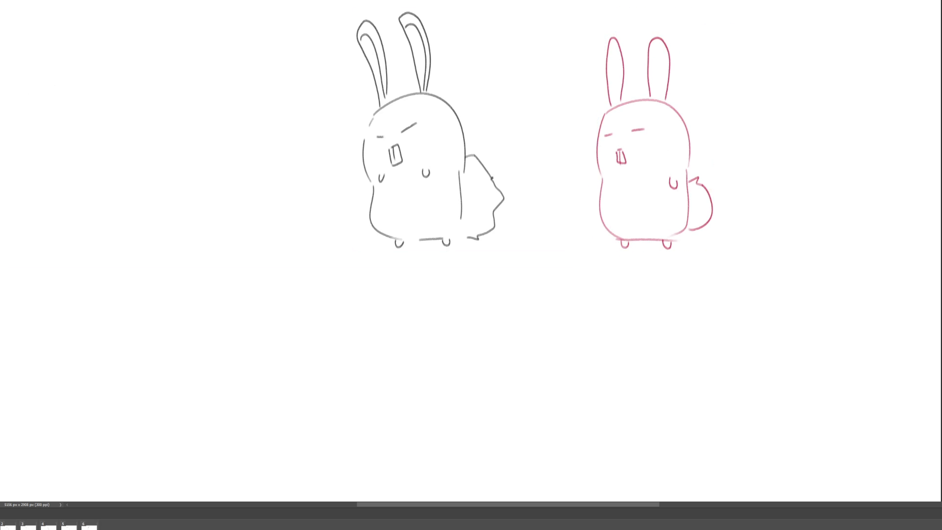
Step: Draw a thick pink ground line under the bunny's feet
left_click_drag(660, 201, 633, 208)
left_click(627, 250)
left_click_drag(596, 252, 524, 252)
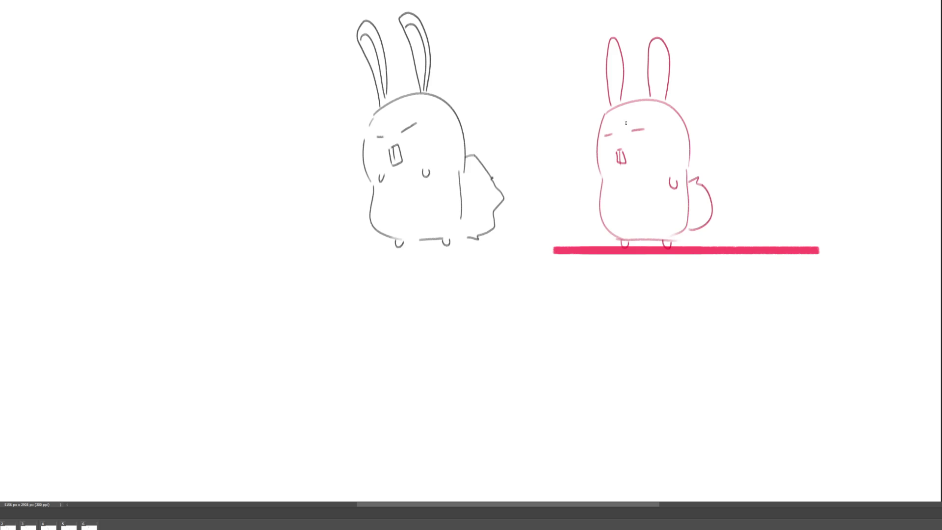
Step: Ink a dark head arc and the body's left side and bottom over the pink bunny
left_click_drag(584, 124, 599, 171)
left_click_drag(585, 124, 673, 151)
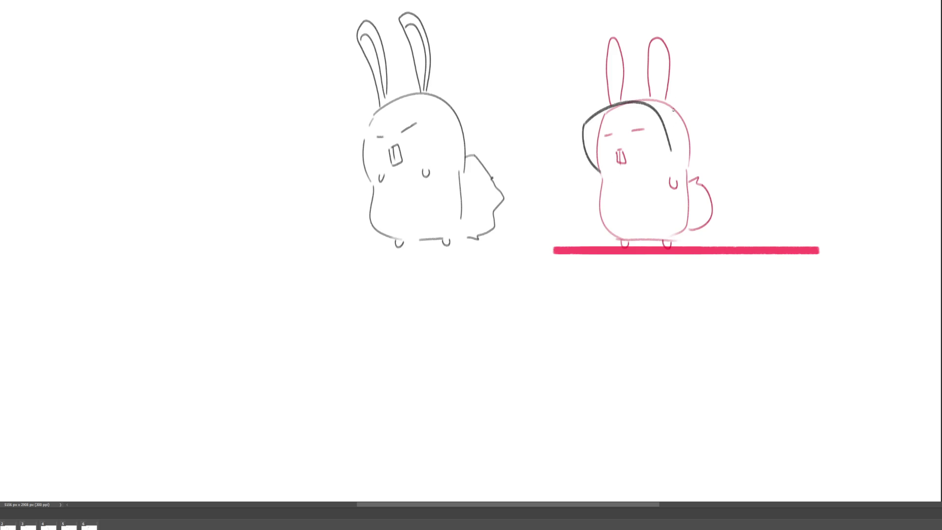
key("ctrl+z")
left_click_drag(584, 123, 679, 164)
key("ctrl+z")
key("ctrl+z")
mouse_move(584, 124)
left_mouse_down()
mouse_move(606, 181)
mouse_move(676, 165)
left_mouse_up()
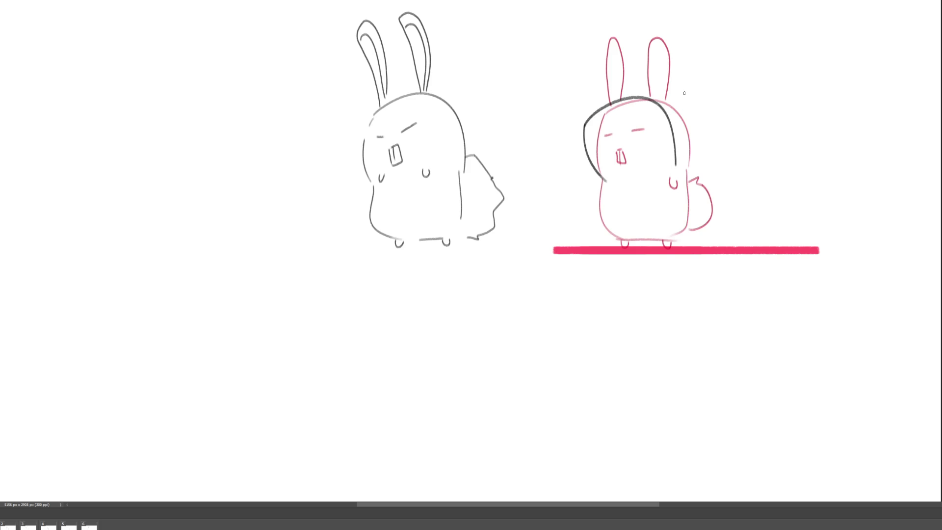
left_click_drag(603, 184, 633, 240)
Step: Add the right side and a tail curving off the back
mouse_move(642, 229)
left_mouse_down()
mouse_move(658, 235)
mouse_move(653, 226)
mouse_move(642, 240)
mouse_move(691, 232)
left_mouse_up()
key("ctrl+z")
left_click_drag(682, 172, 694, 227)
key("ctrl+z")
mouse_move(679, 171)
left_mouse_down()
mouse_move(693, 171)
mouse_move(685, 180)
mouse_move(691, 233)
left_mouse_up()
key("ctrl+z")
mouse_move(692, 179)
left_mouse_down()
mouse_move(724, 201)
mouse_move(717, 230)
mouse_move(699, 232)
left_mouse_up()
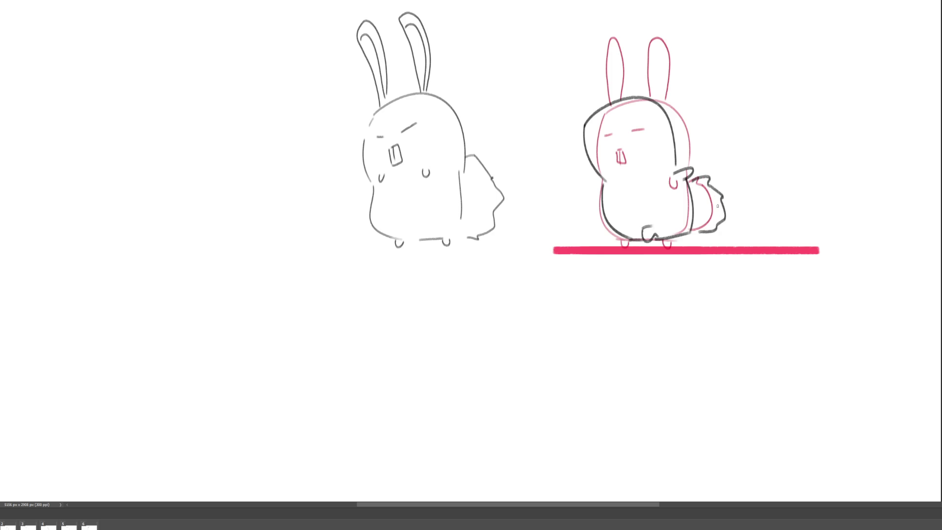
Step: Draw two dark eyes, both bent ears and a dark scribble at the front foot
mouse_move(588, 142)
left_mouse_down()
mouse_move(631, 130)
mouse_move(610, 162)
left_mouse_up()
mouse_move(593, 111)
left_mouse_down()
mouse_move(633, 48)
mouse_move(612, 101)
left_mouse_up()
key("ctrl+z")
left_click_drag(623, 59, 595, 109)
mouse_move(633, 55)
left_mouse_down()
mouse_move(611, 100)
mouse_move(664, 96)
mouse_move(648, 102)
left_mouse_up()
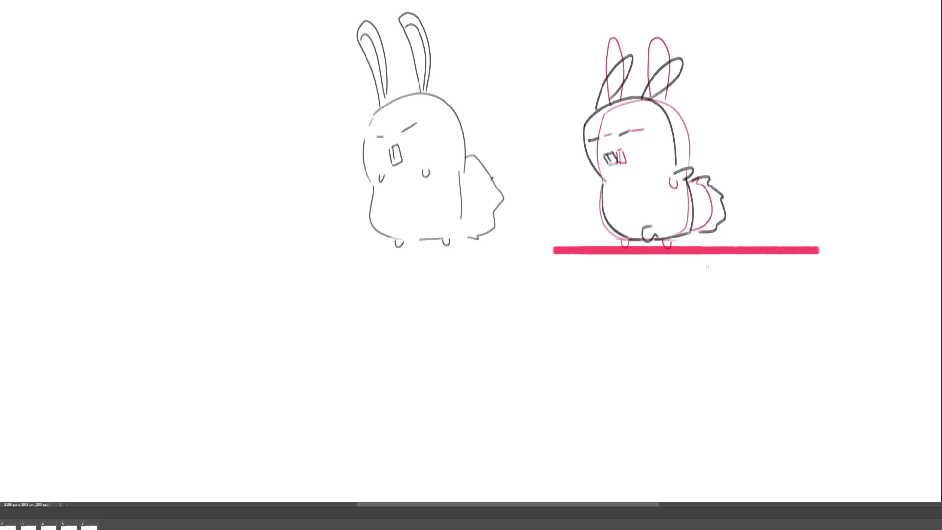
left_click_drag(650, 242, 660, 245)
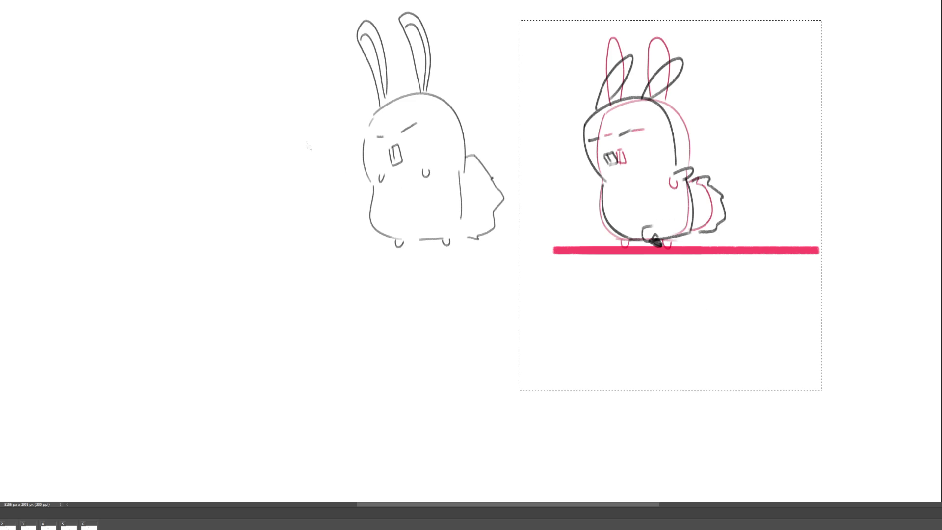
Step: Nudge the dark bunny's selected strokes up slightly, deselect, and advance to frame 2
key("ctrl+t")
key("Up")
key("Up")
key("Up")
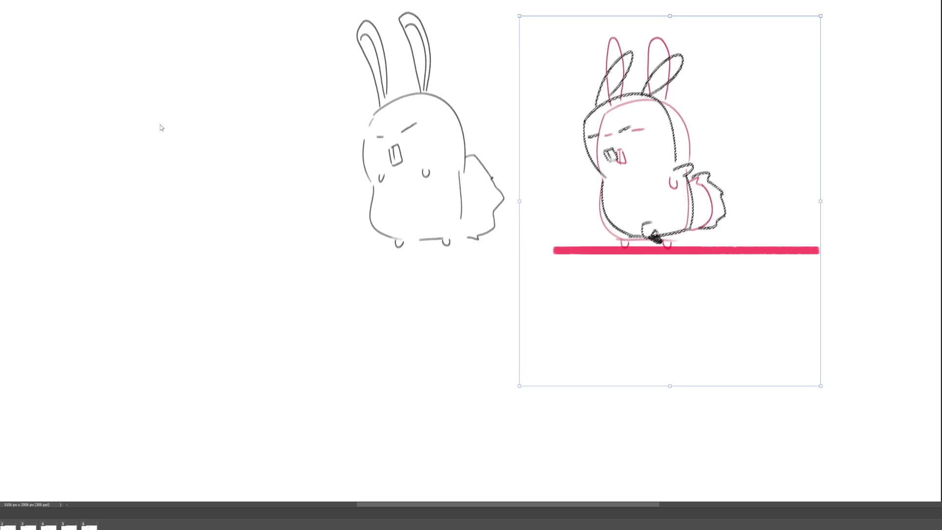
key("Return")
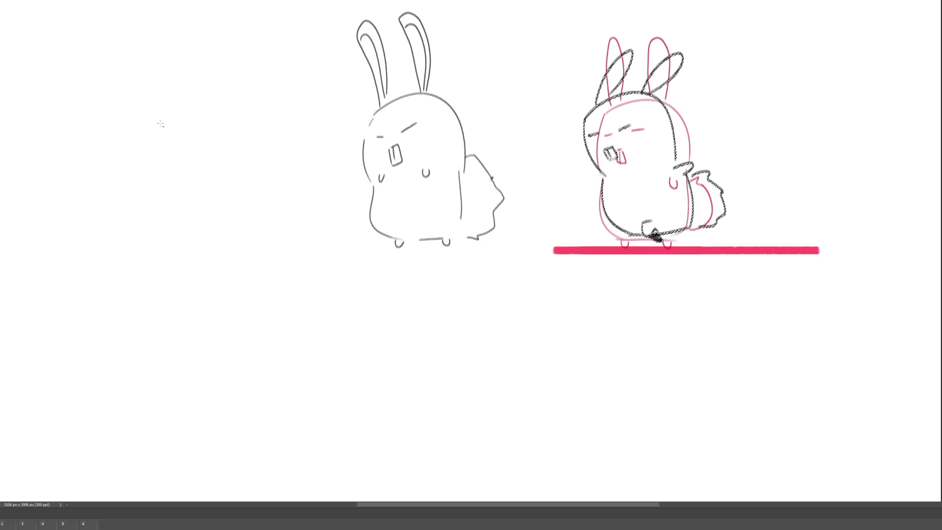
key("ctrl+d")
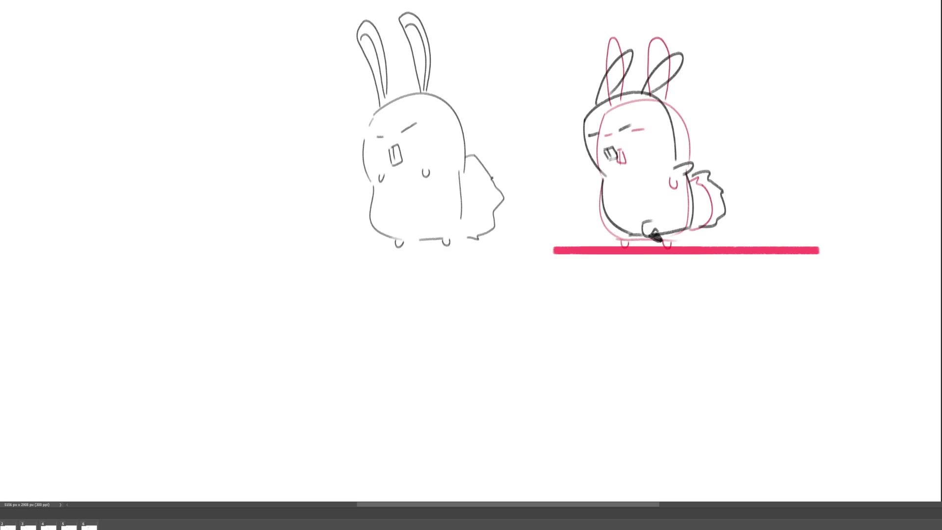
key("space")
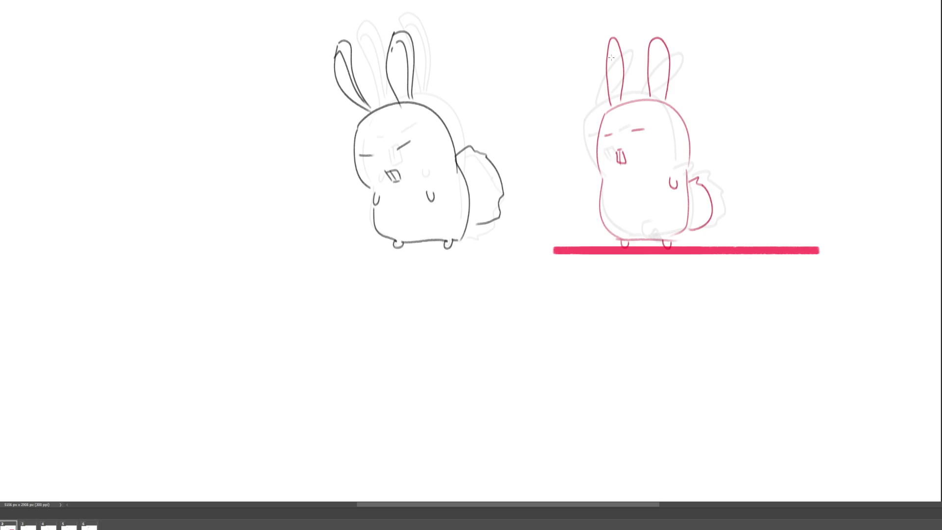
Step: Reframe the view around both bunnies and the ground line, then delete the faint grey sketch
left_click_drag(512, 24, 798, 354)
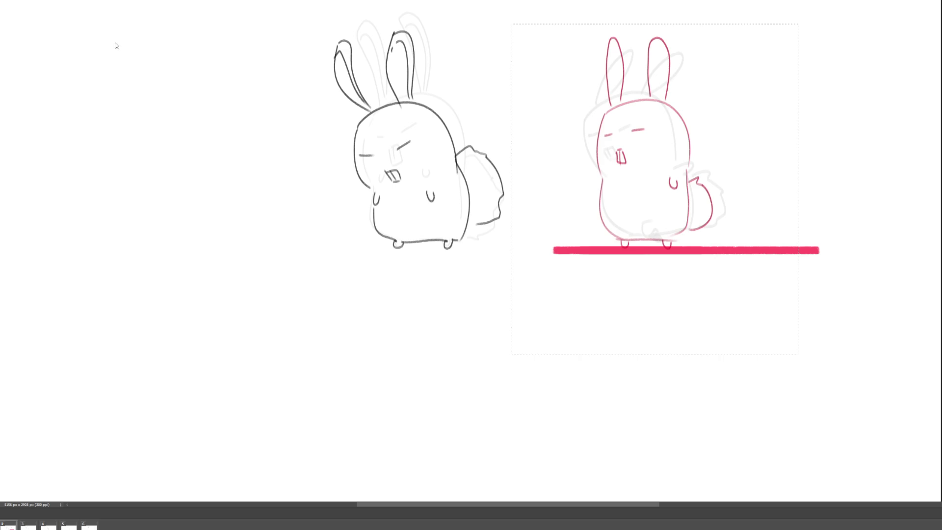
key("ctrl+d")
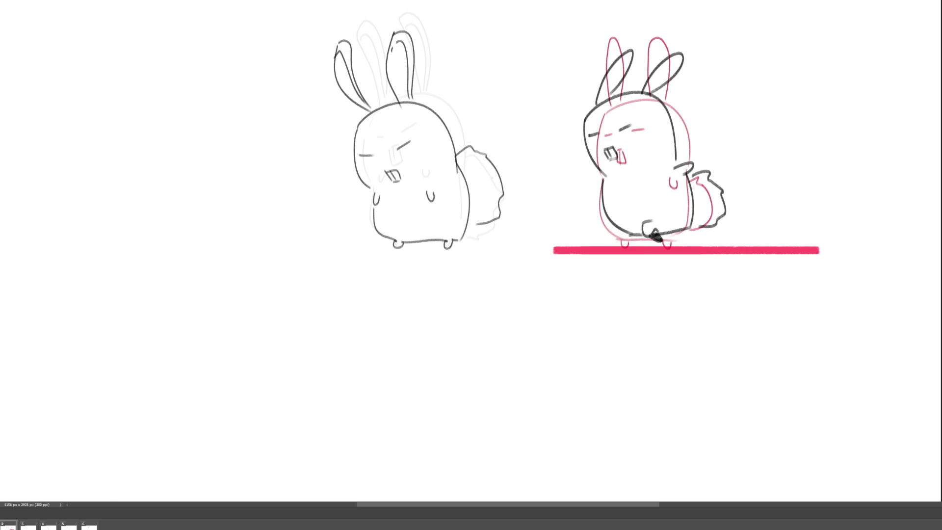
scroll(382, 55, "up", 3)
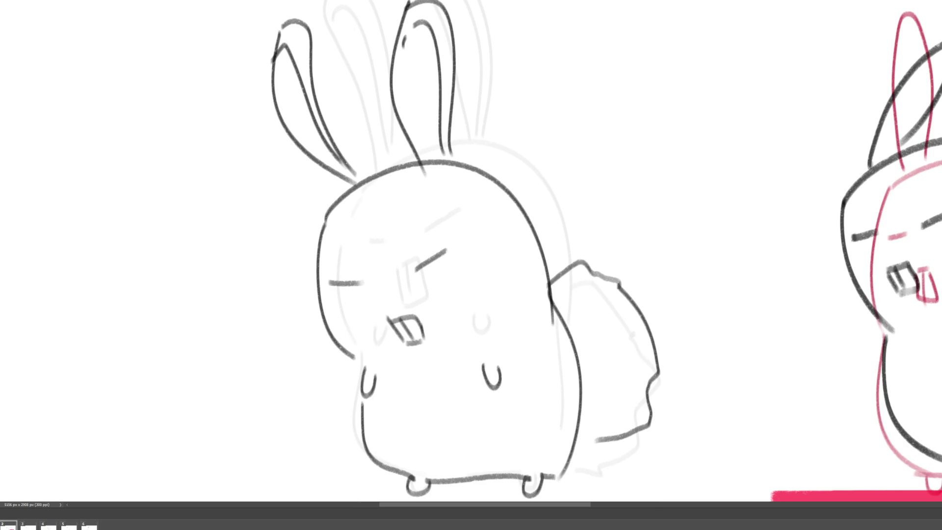
mouse_move(941, 445)
left_mouse_down()
mouse_move(700, 448)
mouse_move(677, 458)
left_mouse_up()
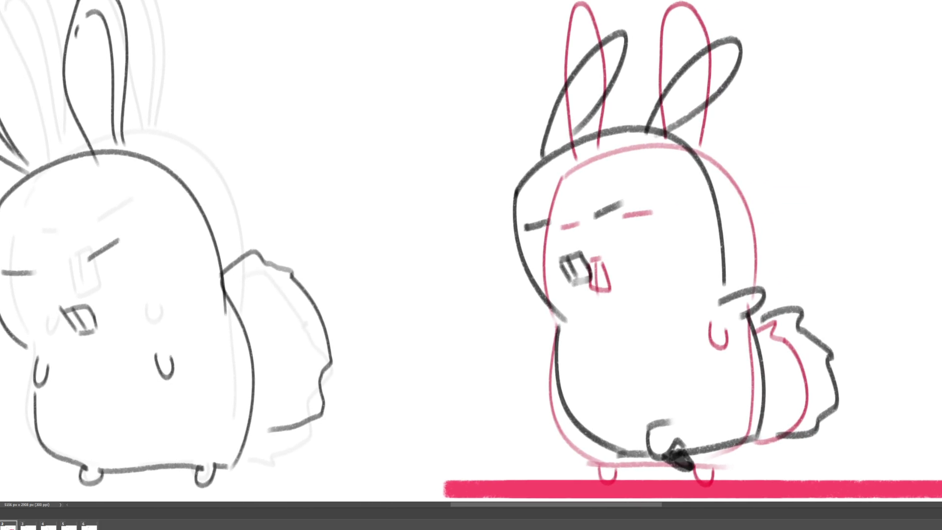
scroll(430, 220, "down", 1)
scroll(470, 240, "down", 3)
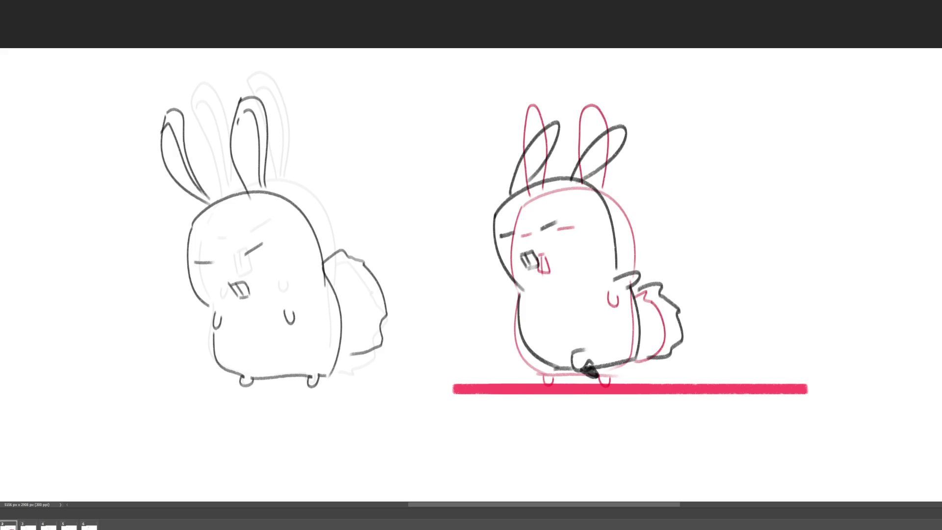
key("Delete")
Step: Restore the grey sketch, shift the right bunny's strokes one step right and two up, then erase the carrot's left end
key("ctrl+z")
left_click_drag(697, 374, 725, 411)
key("ctrl+t")
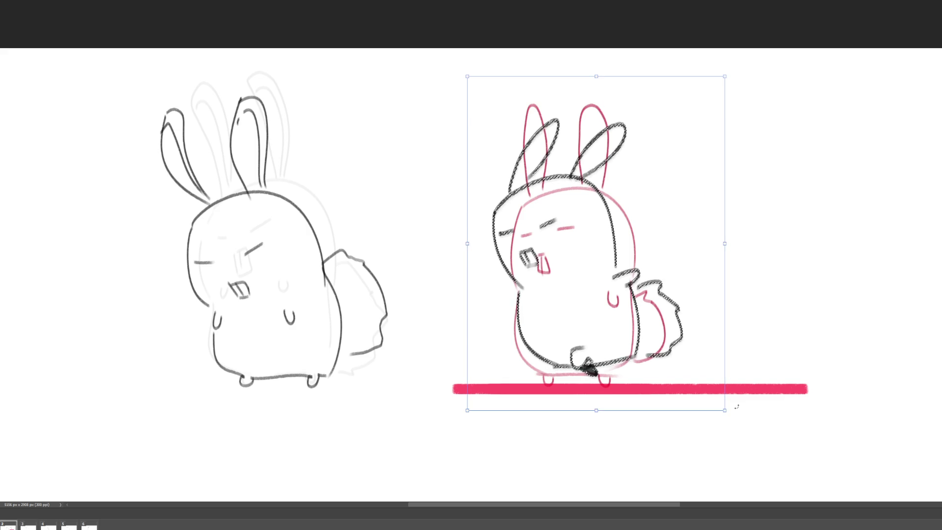
key("Right")
key("Right")
key("Right")
key("Up")
key("Up")
key("Up")
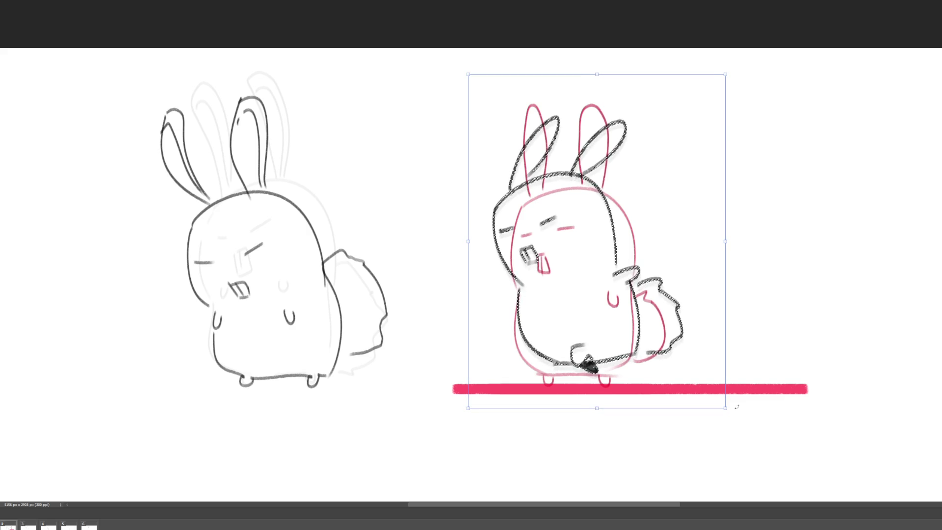
key("Up")
key("Up")
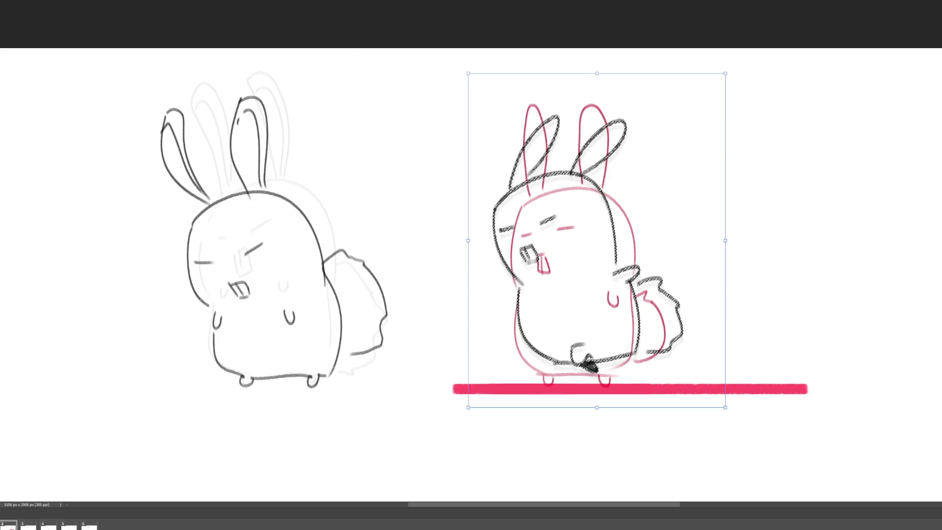
key("Return")
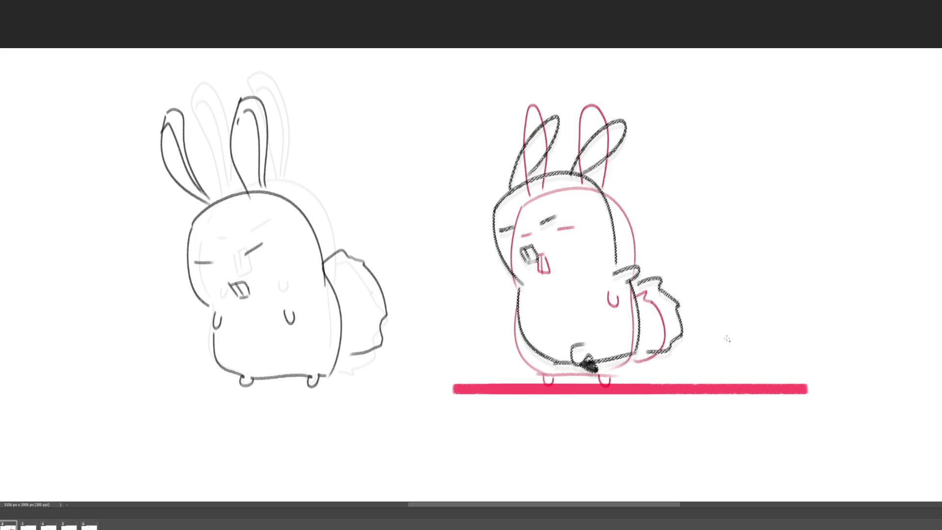
key("ctrl+d")
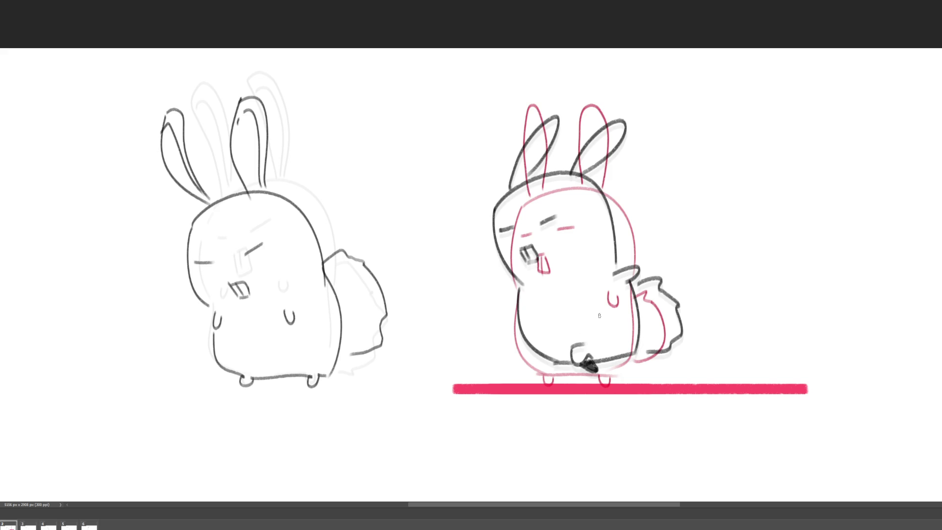
mouse_move(592, 348)
left_mouse_down()
mouse_move(571, 346)
mouse_move(571, 360)
mouse_move(588, 361)
mouse_move(579, 367)
mouse_move(572, 350)
mouse_move(547, 349)
mouse_move(584, 356)
mouse_move(596, 371)
mouse_move(583, 367)
mouse_move(589, 357)
mouse_move(629, 362)
left_mouse_up()
Step: Undo the last stroke and fade the dark outline along the bunny's tail top
key("ctrl+z")
key("ctrl+z")
mouse_move(638, 279)
left_mouse_down()
mouse_move(662, 281)
mouse_move(680, 309)
mouse_move(660, 355)
mouse_move(677, 297)
mouse_move(661, 278)
mouse_move(662, 292)
left_mouse_up()
left_click_drag(665, 341, 673, 350)
mouse_move(654, 277)
left_mouse_down()
mouse_move(647, 285)
mouse_move(673, 309)
mouse_move(680, 353)
mouse_move(638, 363)
left_mouse_up()
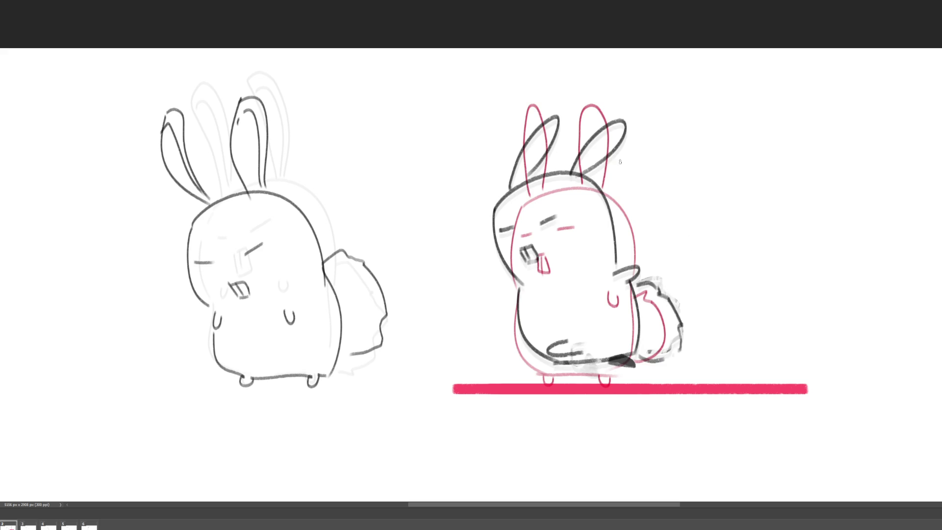
Step: Fade the old right ear outline, draw a new curved ear, and select the rabbit for transforming
mouse_move(578, 161)
left_mouse_down()
mouse_move(574, 169)
mouse_move(622, 118)
mouse_move(622, 146)
mouse_move(545, 128)
mouse_move(521, 147)
mouse_move(512, 172)
mouse_move(544, 147)
mouse_move(552, 122)
left_mouse_up()
mouse_move(512, 182)
left_mouse_down()
mouse_move(576, 123)
mouse_move(539, 177)
mouse_move(575, 158)
mouse_move(629, 149)
mouse_move(589, 172)
left_mouse_up()
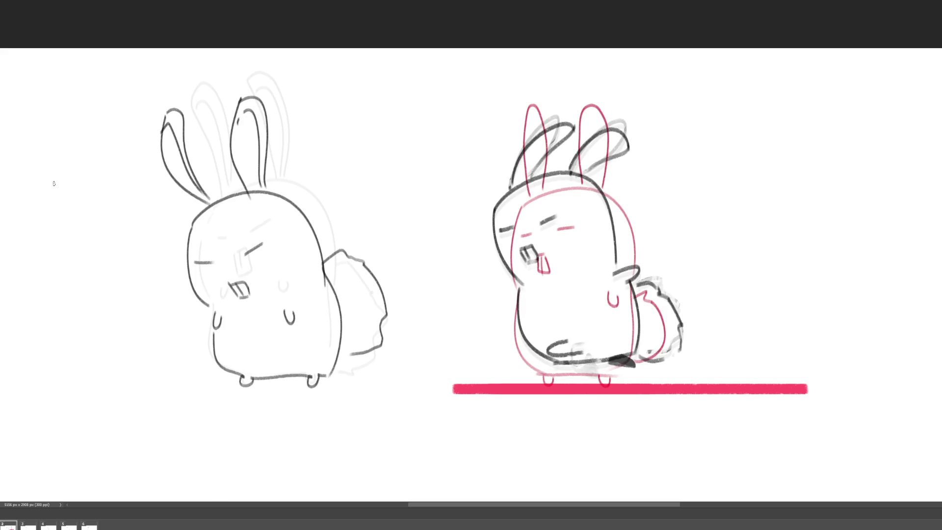
left_click_drag(416, 79, 720, 399)
key("ctrl+t")
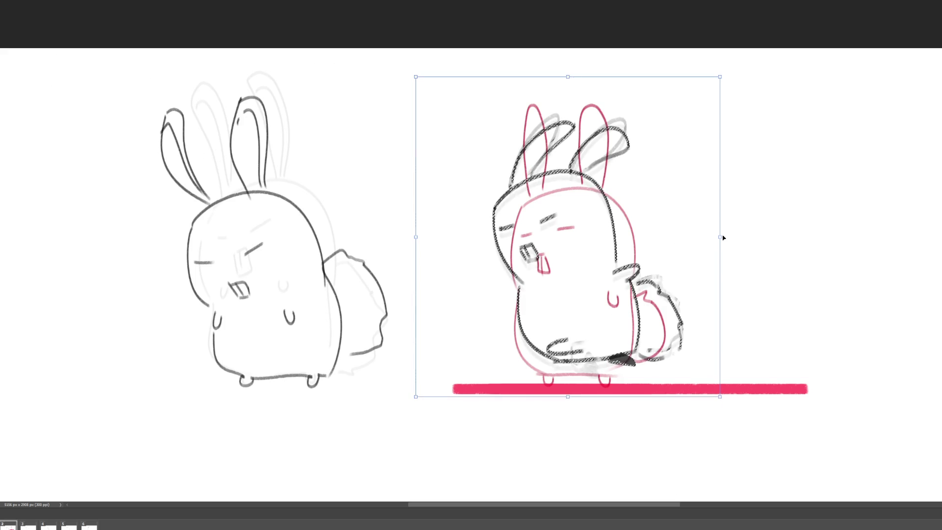
Step: Move the selected rabbit strokes up a few pixels and apply the transform
key("Up")
key("Up")
key("Up")
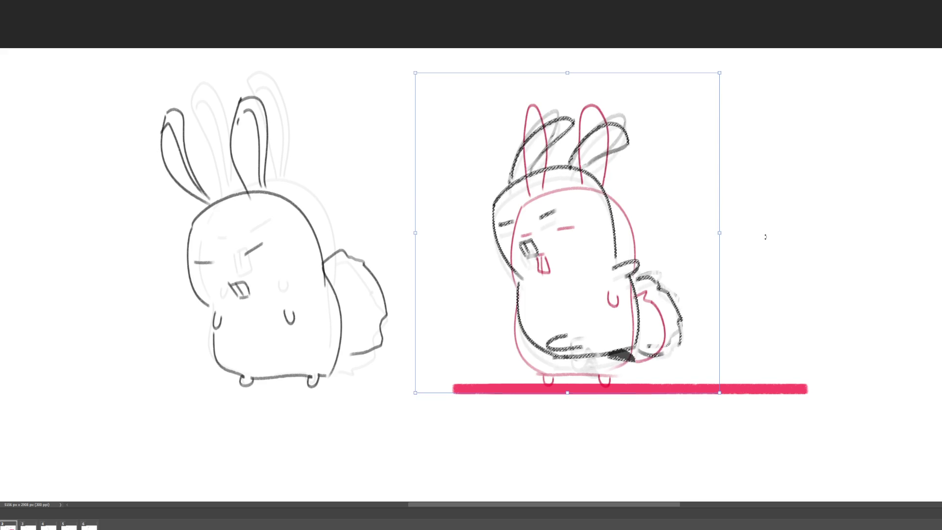
key("Return")
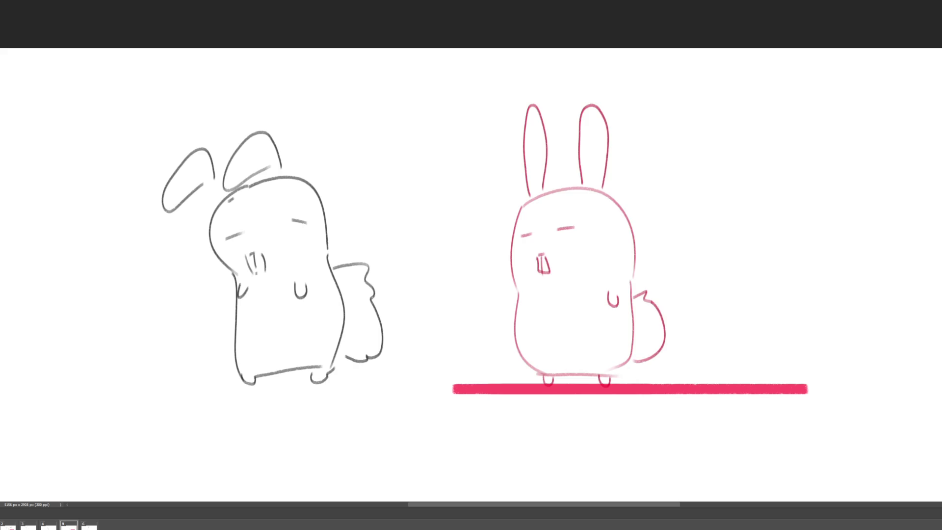
Step: Review frames 3, 4, 6 and 2, then draw the bunny's left side over the pink guide
left_click(28, 526)
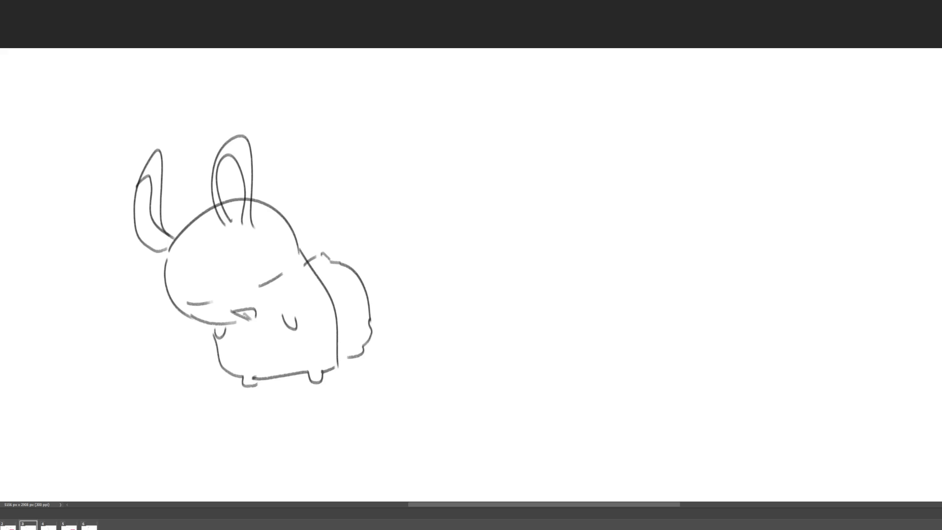
left_click(48, 525)
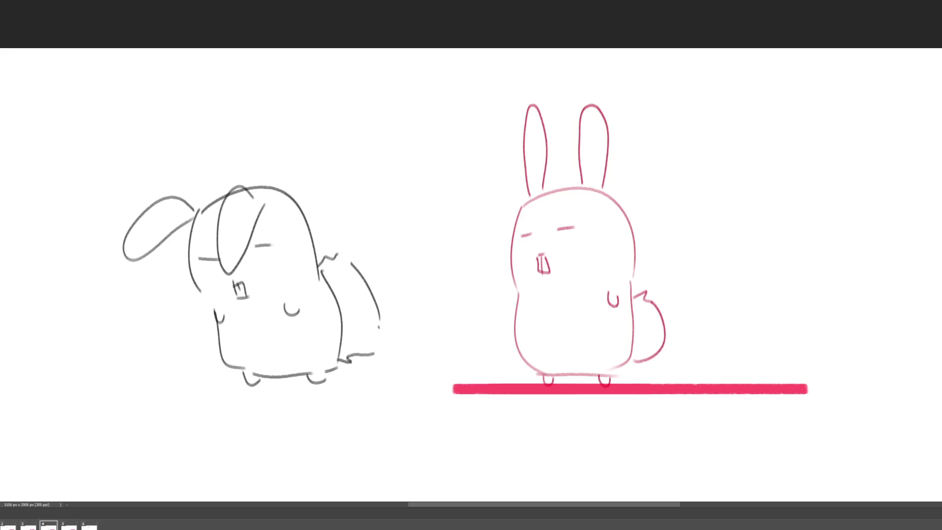
left_click(90, 525)
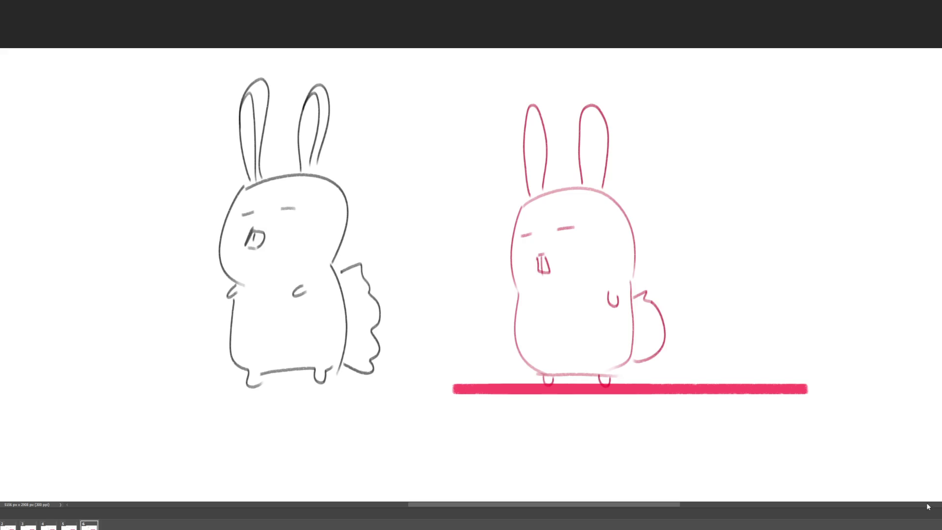
left_click(8, 525)
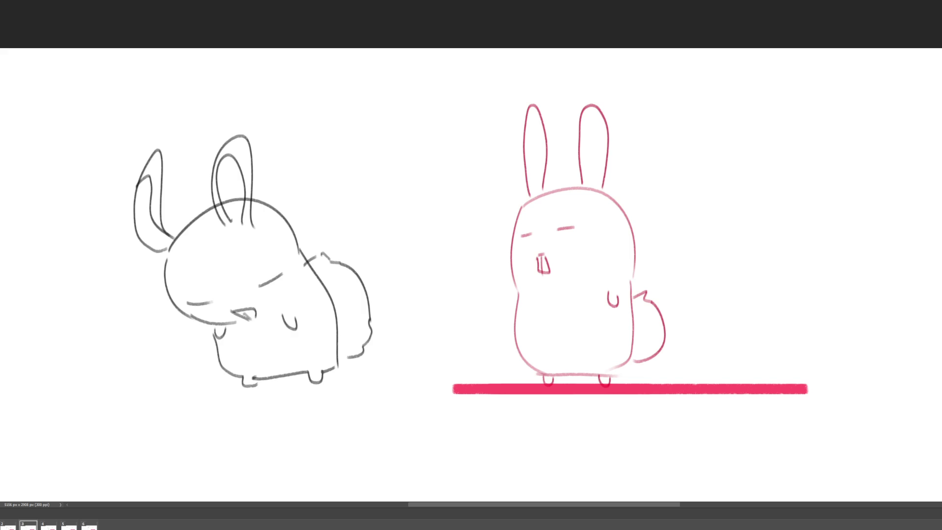
left_click_drag(514, 285, 495, 216)
Step: Trace the bunny's head top, right side, eyes, mouth and tail-base curve over the pink guide
key("ctrl+z")
mouse_move(519, 295)
left_mouse_down()
mouse_move(501, 220)
mouse_move(603, 211)
mouse_move(626, 294)
left_mouse_up()
key("ctrl+z")
left_click_drag(580, 186, 627, 294)
left_click_drag(498, 225, 583, 186)
mouse_move(518, 243)
left_mouse_down()
mouse_move(574, 232)
mouse_move(545, 274)
mouse_move(552, 271)
left_mouse_up()
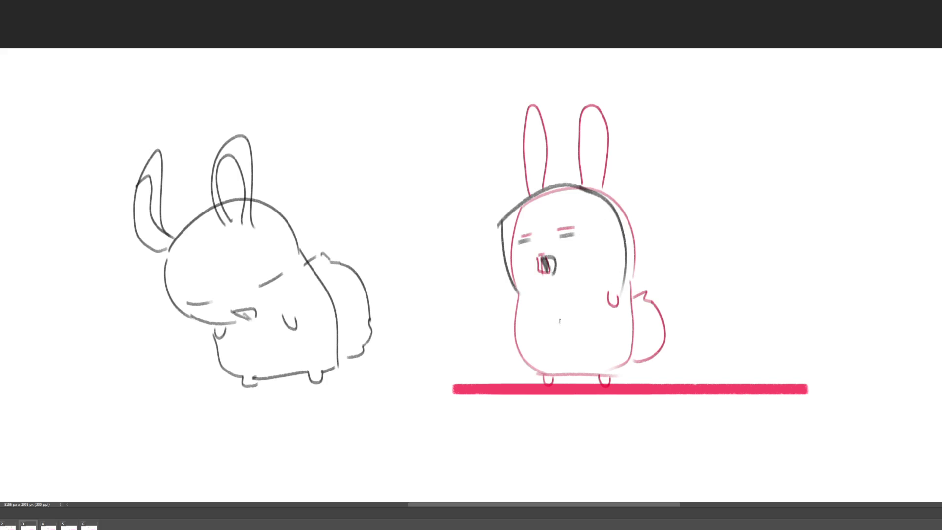
mouse_move(622, 290)
left_mouse_down()
mouse_move(643, 291)
mouse_move(627, 299)
left_mouse_up()
Step: Outline the bunny's left side, bottom edge, shadow between the feet and right foot
left_click_drag(518, 293, 522, 336)
key("ctrl+z")
mouse_move(518, 291)
left_mouse_down()
mouse_move(520, 341)
mouse_move(635, 366)
left_mouse_up()
left_click_drag(559, 375, 577, 381)
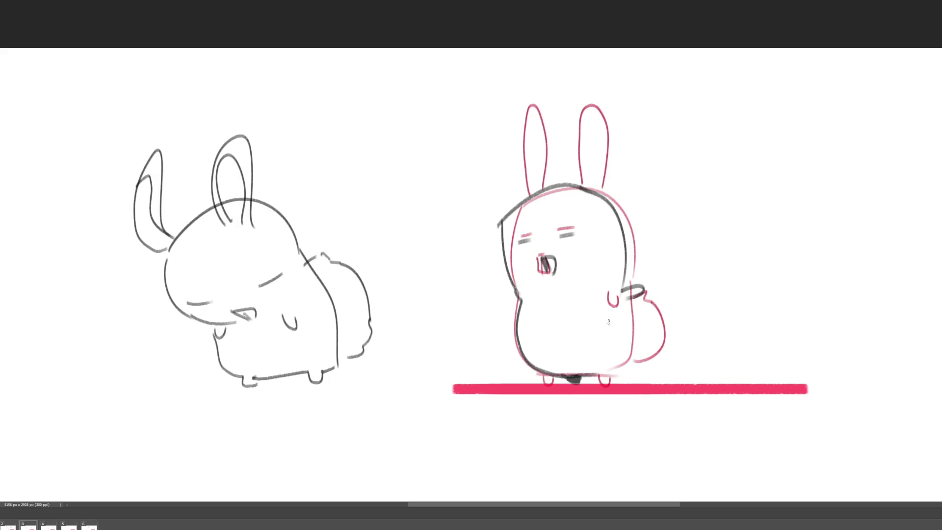
left_click_drag(589, 375, 625, 363)
Step: Draw the zigzag tail and the two ears, then advance to the next frame
mouse_move(642, 288)
left_mouse_down()
mouse_move(667, 340)
mouse_move(660, 358)
mouse_move(633, 364)
left_mouse_up()
key("ctrl+z")
mouse_move(628, 287)
left_mouse_down()
mouse_move(646, 279)
mouse_move(664, 301)
mouse_move(671, 344)
mouse_move(637, 363)
mouse_move(636, 311)
mouse_move(640, 349)
left_mouse_up()
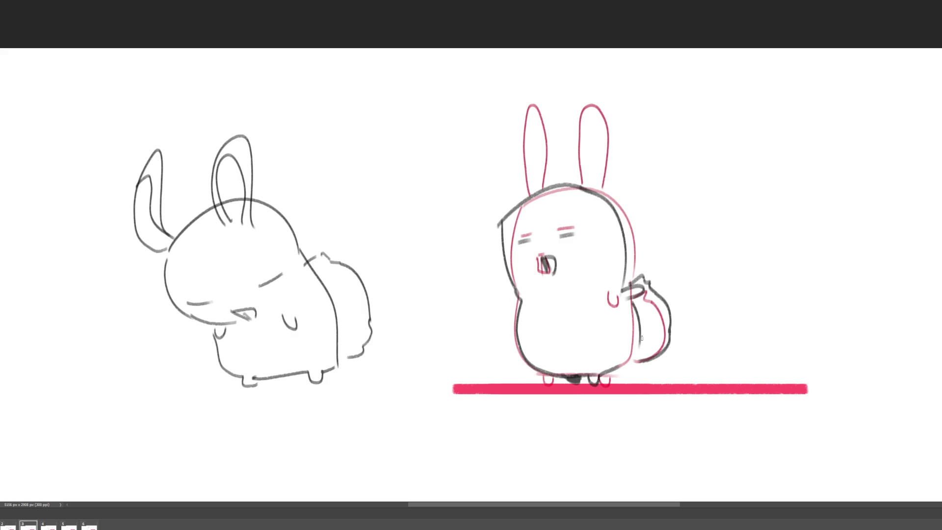
mouse_move(516, 197)
left_mouse_down()
mouse_move(521, 150)
mouse_move(538, 194)
mouse_move(579, 164)
mouse_move(593, 116)
mouse_move(599, 189)
left_mouse_up()
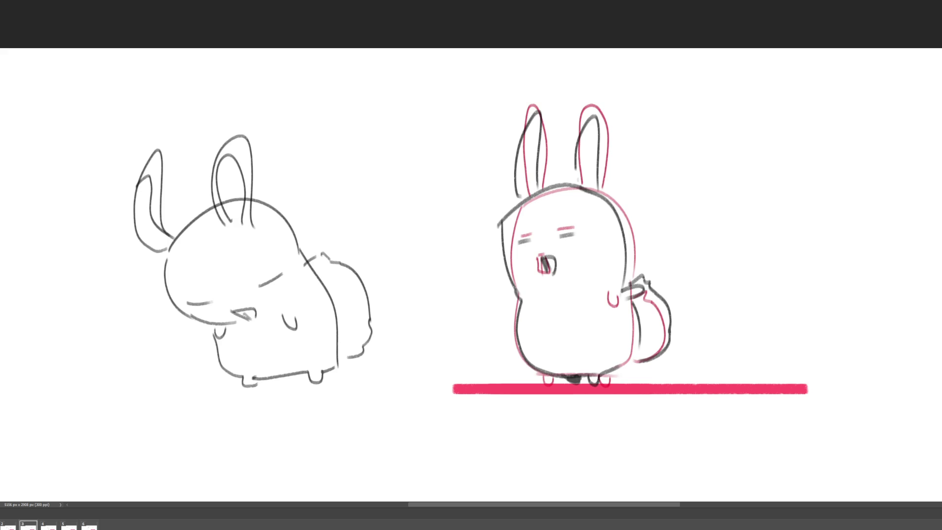
key("Right")
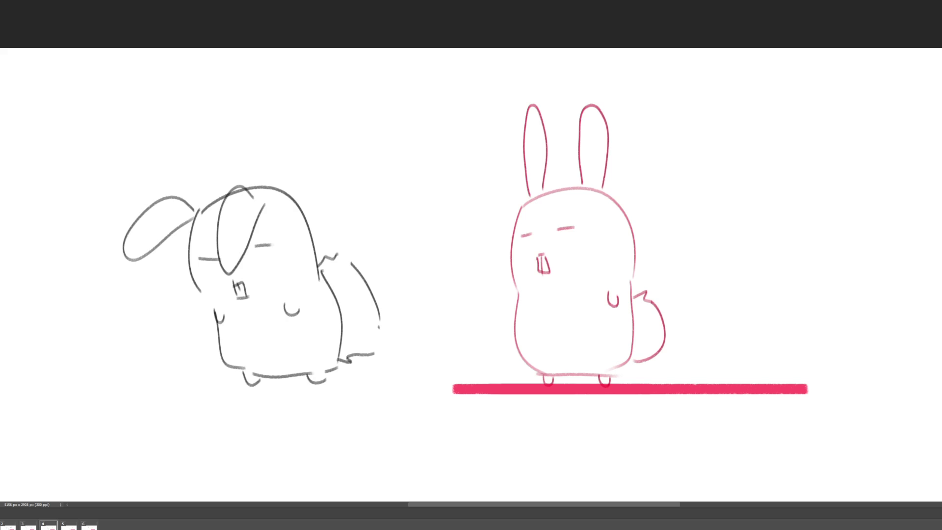
Step: On the floppy-eared bunny frame, trace the pink bunny's eyes and mouth in dark lines
left_click(43, 527)
left_click(48, 526)
left_click_drag(520, 234, 576, 226)
left_click_drag(537, 255, 538, 272)
mouse_move(538, 254)
left_mouse_down()
mouse_move(549, 273)
mouse_move(543, 267)
left_mouse_up()
Step: Trace the head outline, lower-left body, bottom, left foot, right side with tail top, and ears
mouse_move(520, 207)
left_mouse_down()
mouse_move(516, 282)
mouse_move(594, 190)
mouse_move(634, 239)
mouse_move(634, 268)
left_mouse_up()
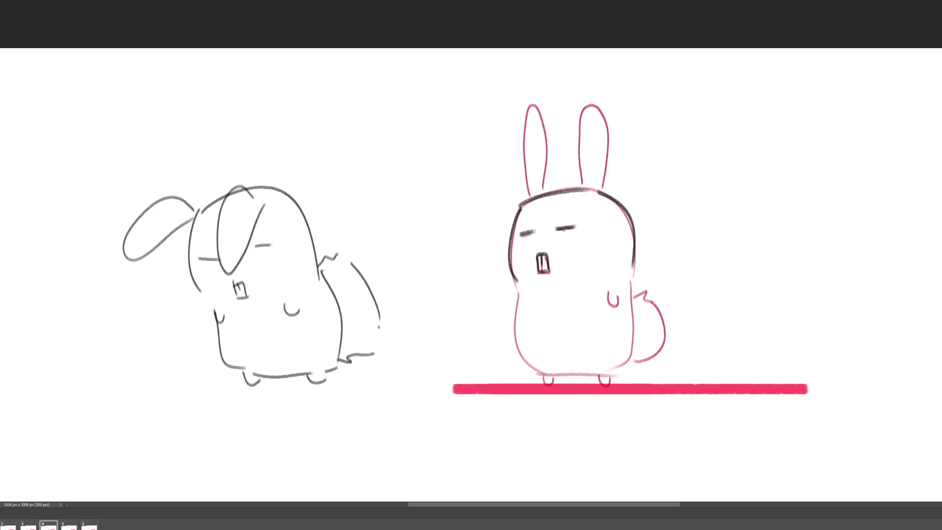
mouse_move(517, 295)
left_mouse_down()
mouse_move(527, 362)
mouse_move(511, 358)
mouse_move(527, 364)
left_mouse_up()
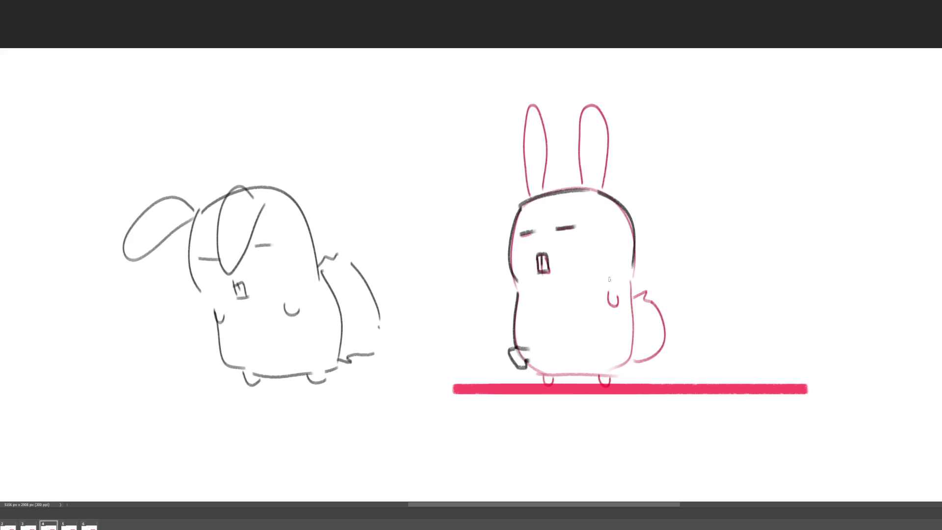
mouse_move(526, 364)
left_mouse_down()
mouse_move(611, 374)
mouse_move(629, 360)
left_mouse_up()
left_click_drag(524, 360, 514, 351)
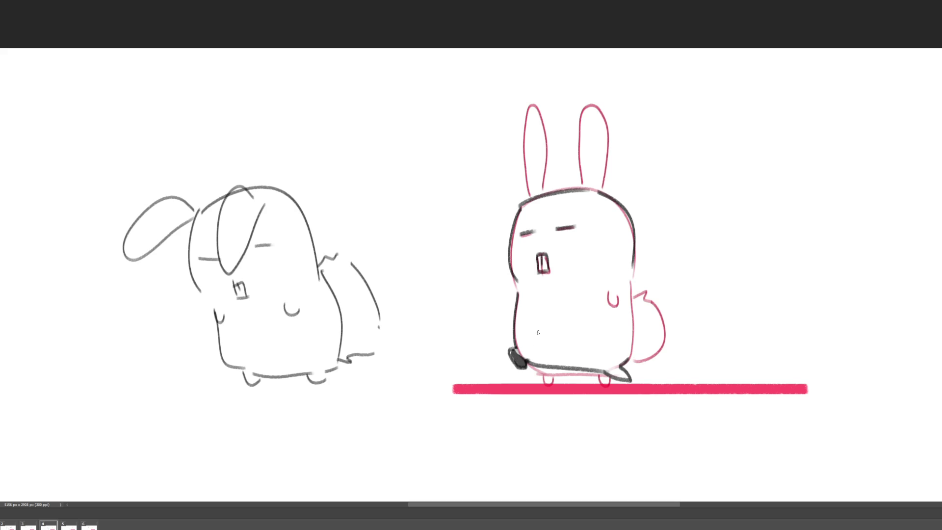
mouse_move(633, 263)
left_mouse_down()
mouse_move(632, 289)
mouse_move(646, 288)
mouse_move(627, 298)
mouse_move(656, 303)
mouse_move(668, 338)
mouse_move(651, 365)
mouse_move(632, 362)
left_mouse_up()
mouse_move(528, 196)
left_mouse_down()
mouse_move(525, 168)
mouse_move(543, 191)
mouse_move(579, 150)
mouse_move(601, 189)
left_mouse_up()
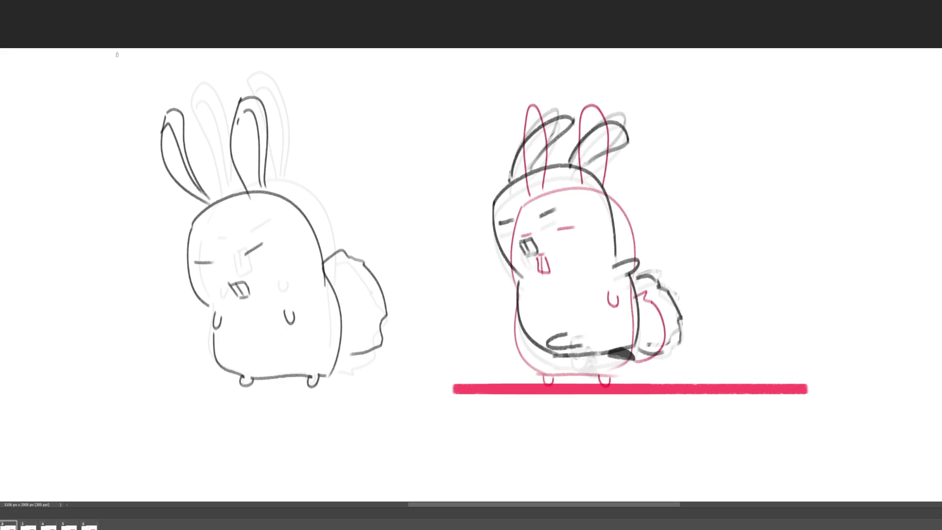
Step: Marquee-select the area around the right bunny and jump to frame 4
mouse_move(445, 74)
left_mouse_down()
mouse_move(690, 431)
mouse_move(726, 430)
left_mouse_up()
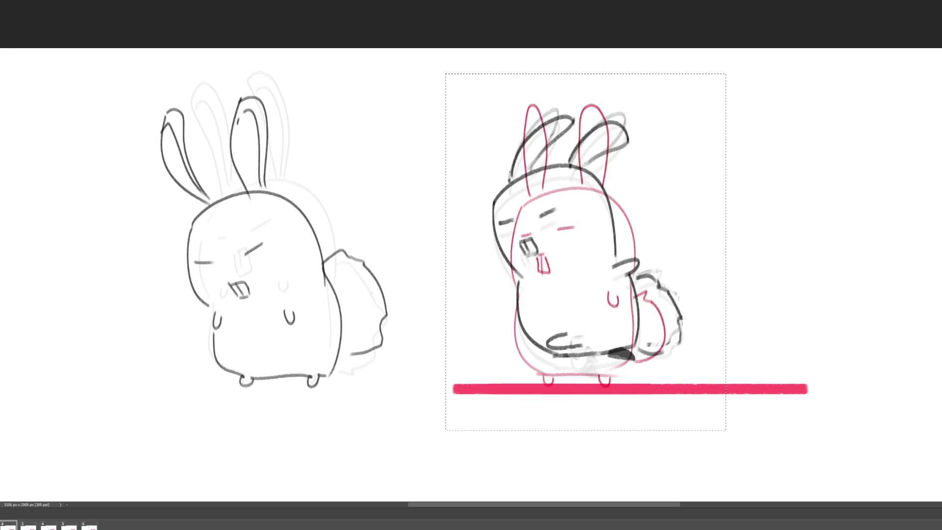
left_click(48, 525)
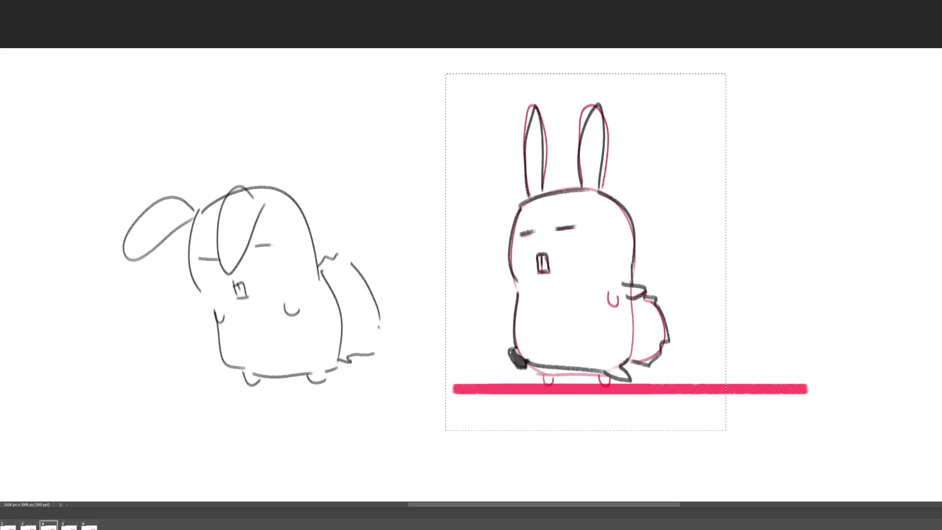
Step: On frame 5, paste the rabbit sketch over the pink guide and delete its lower-body strokes
key("Right")
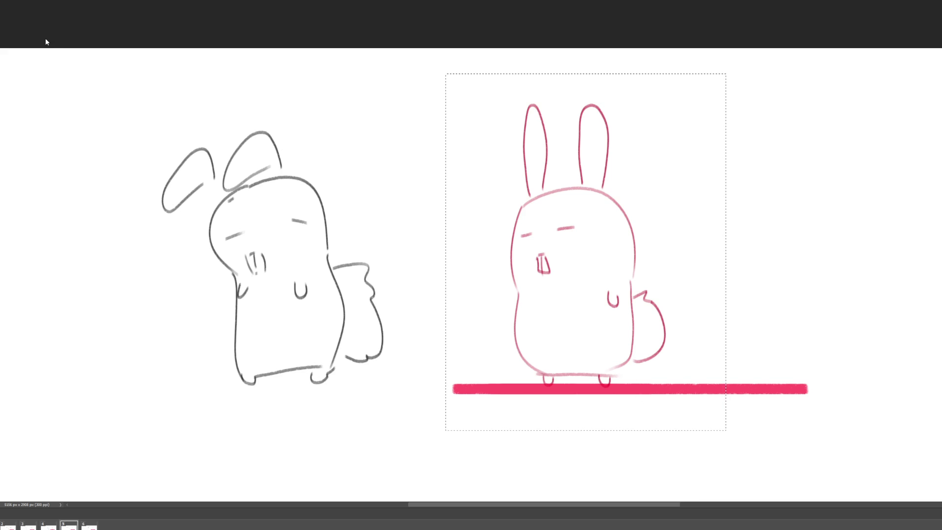
key("ctrl+v")
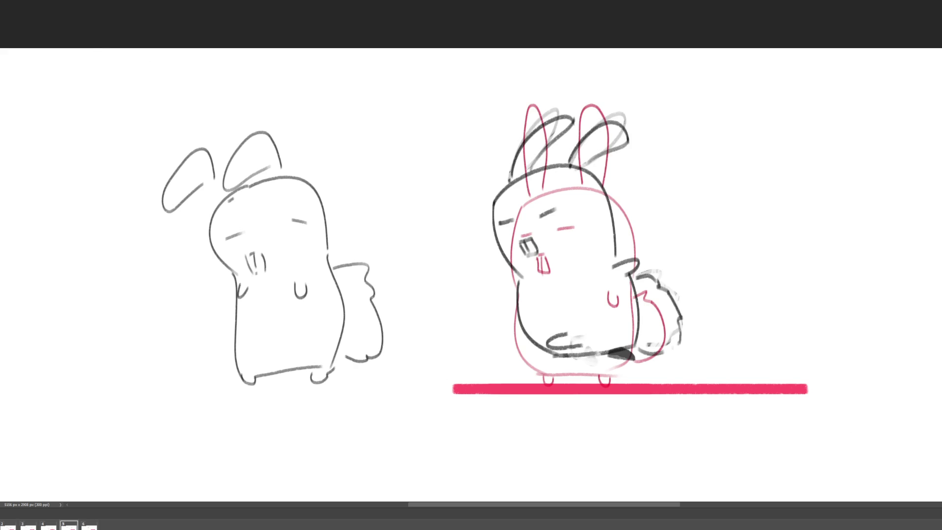
mouse_move(589, 334)
left_mouse_down()
mouse_move(563, 326)
mouse_move(544, 342)
mouse_move(562, 355)
mouse_move(596, 350)
mouse_move(591, 339)
mouse_move(623, 353)
mouse_move(601, 363)
mouse_move(652, 369)
left_mouse_up()
key("Delete")
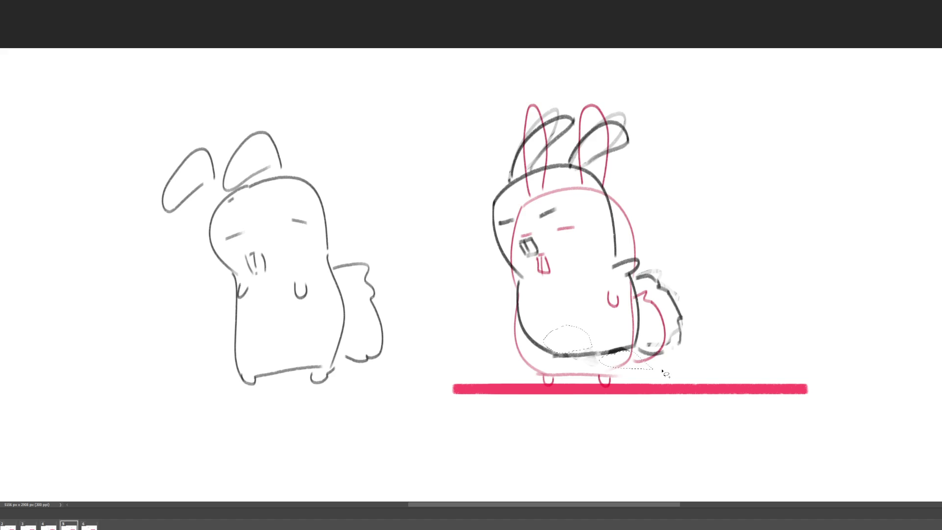
key("ctrl+d")
Step: Redraw the lower belly line and the tail's bottom, then step to frame 6
mouse_move(531, 347)
left_mouse_down()
mouse_move(516, 357)
mouse_move(555, 352)
mouse_move(517, 358)
mouse_move(549, 355)
left_mouse_up()
left_click_drag(626, 347, 633, 347)
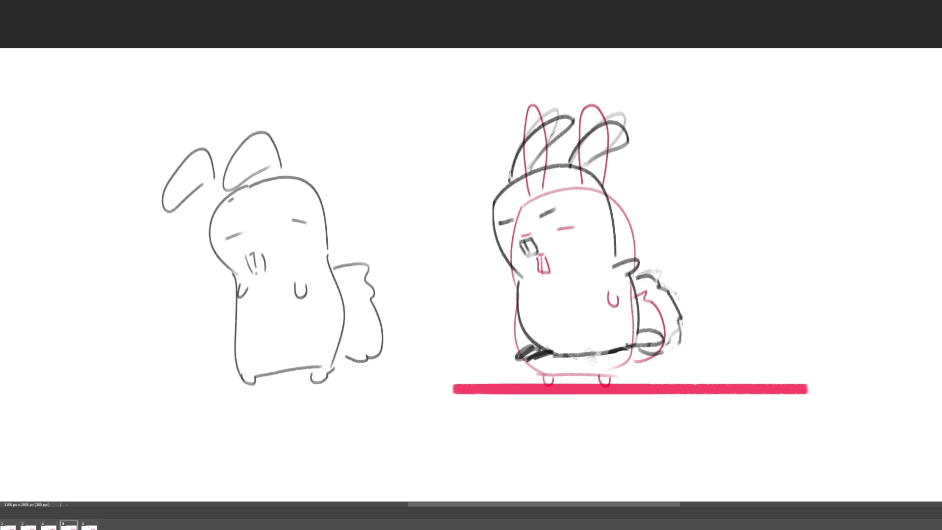
key("Right")
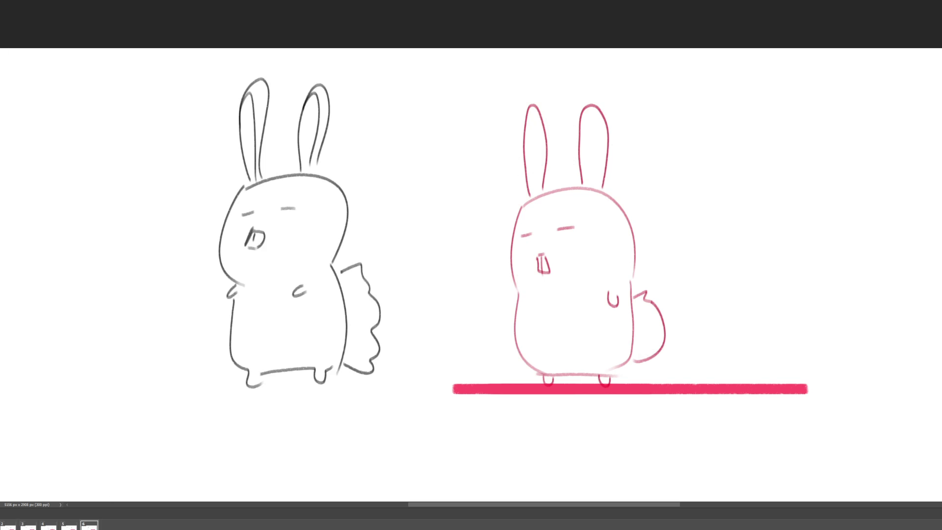
Step: Erase the right bunny's old feet and paint two new dark feet on the ground bar
key("Left")
key("Left")
key("Left")
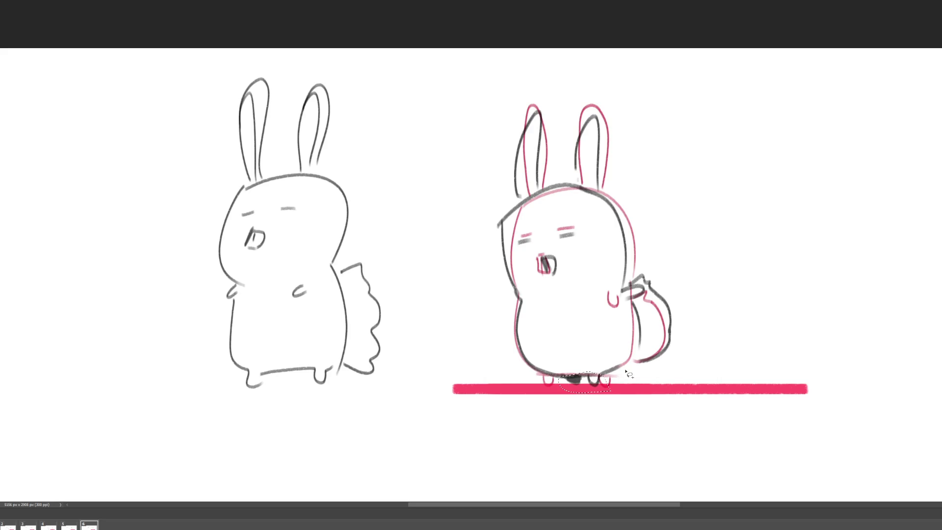
key("Delete")
left_click_drag(558, 377, 566, 384)
left_click_drag(617, 369, 637, 364)
Step: Step back through the frames from frame 5 to frame 2
key("Left")
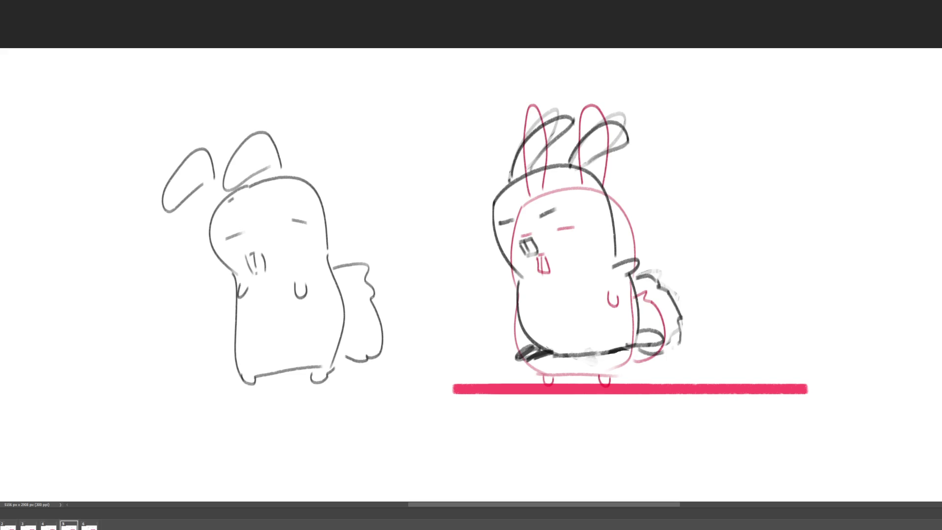
key("Left")
key("Left")
key("Left")
key("Left")
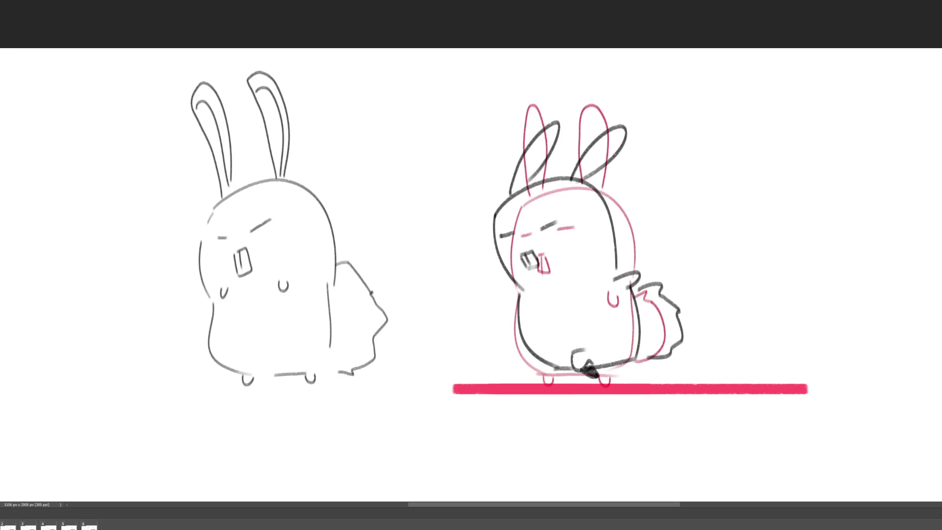
key("Left")
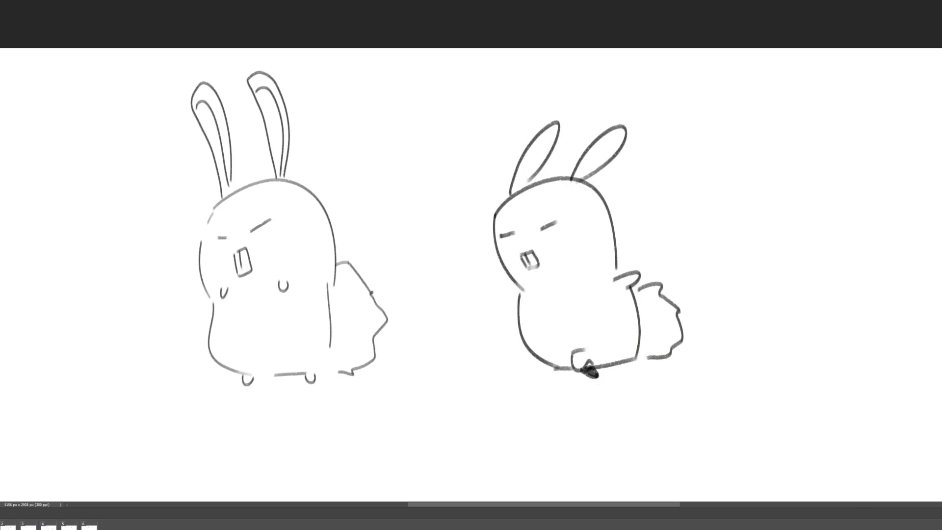
key("Right")
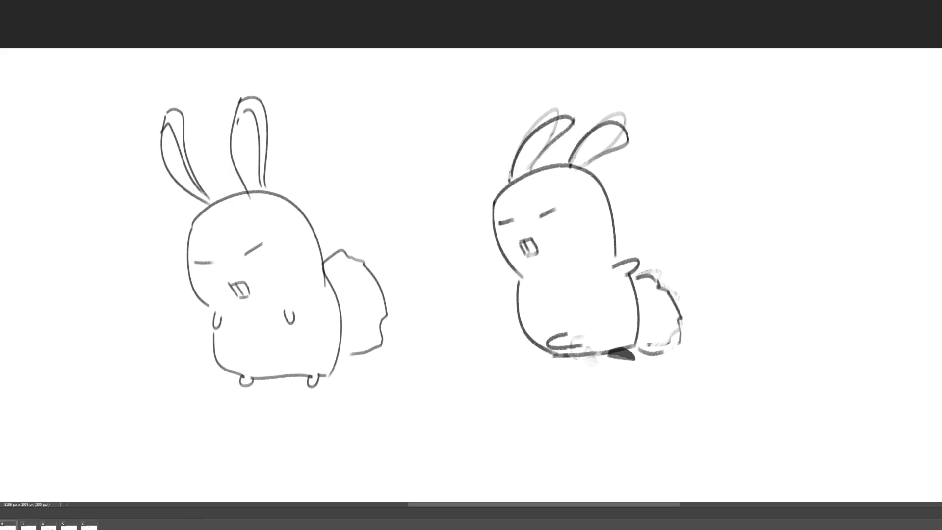
key("Right")
key("Right")
key("Right")
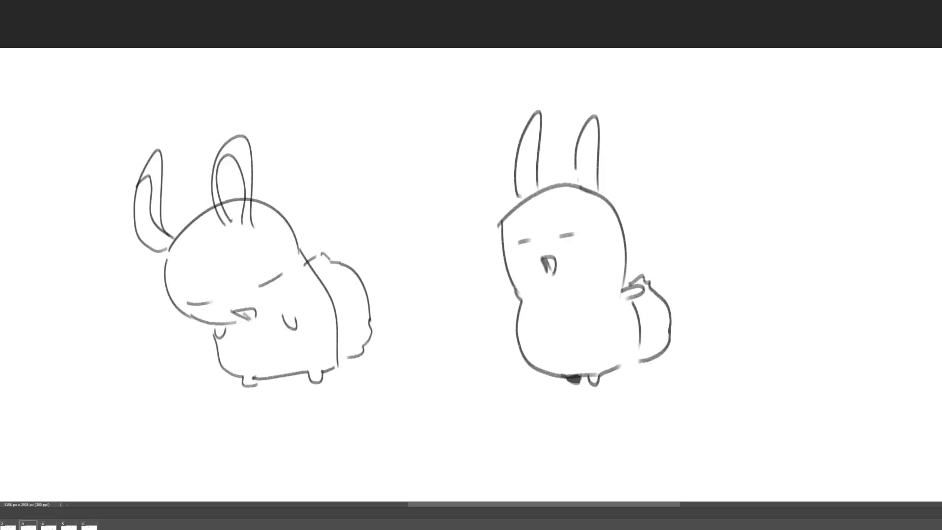
key("ctrl+minus")
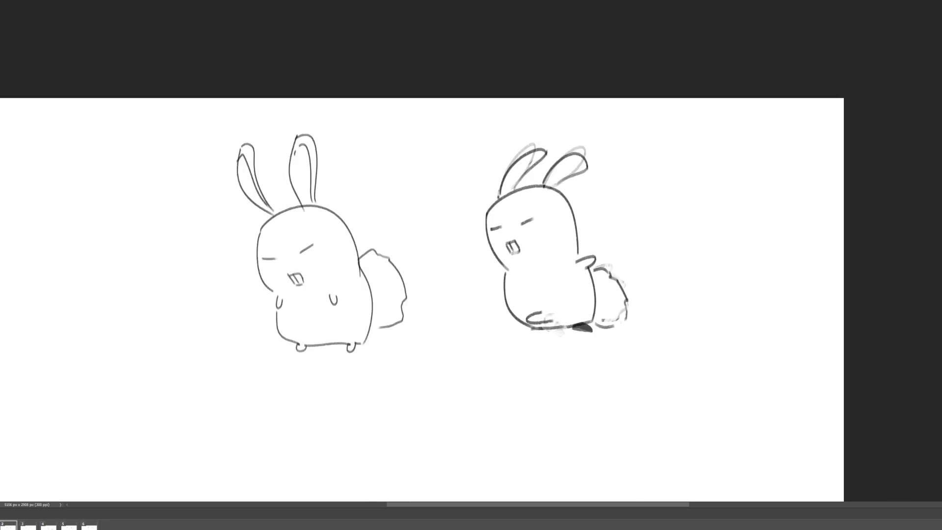
scroll(471, 251, "down", 5)
scroll(471, 251, "left", 3)
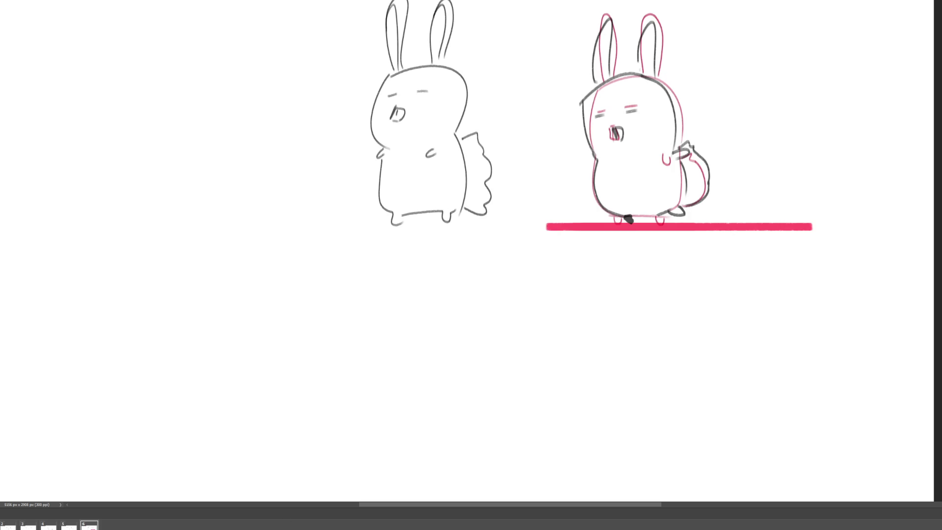
Step: Step back to frame 5, return to frame 6, then move on to the first frame
key("Left")
key("Right")
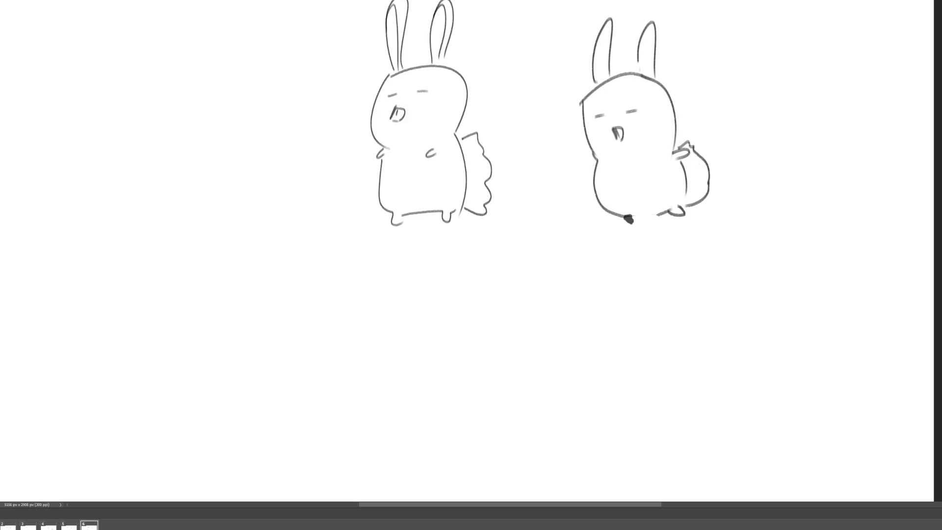
key("Right")
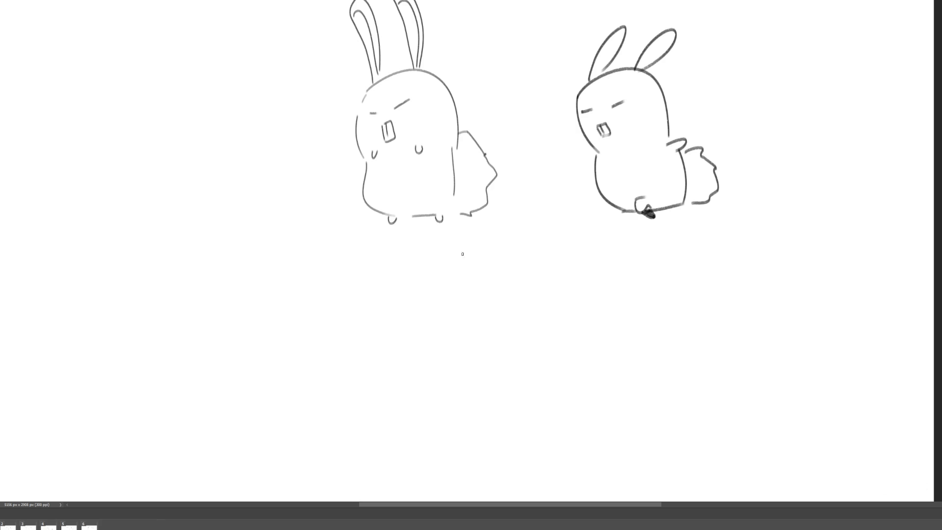
Step: Draw a long black ground line under both bunnies and paste it into frames 3, 2 and 4
mouse_move(390, 224)
left_mouse_down()
mouse_move(711, 224)
mouse_move(324, 224)
left_mouse_up()
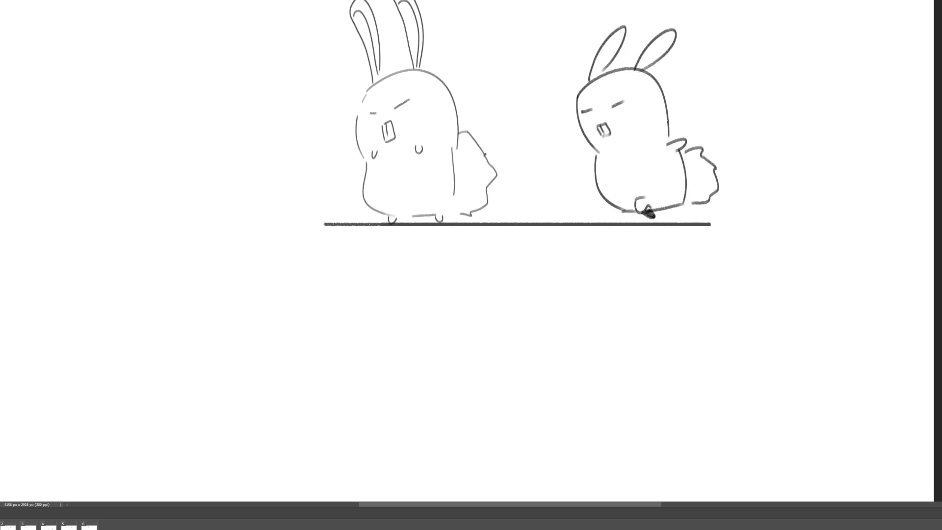
key("Right")
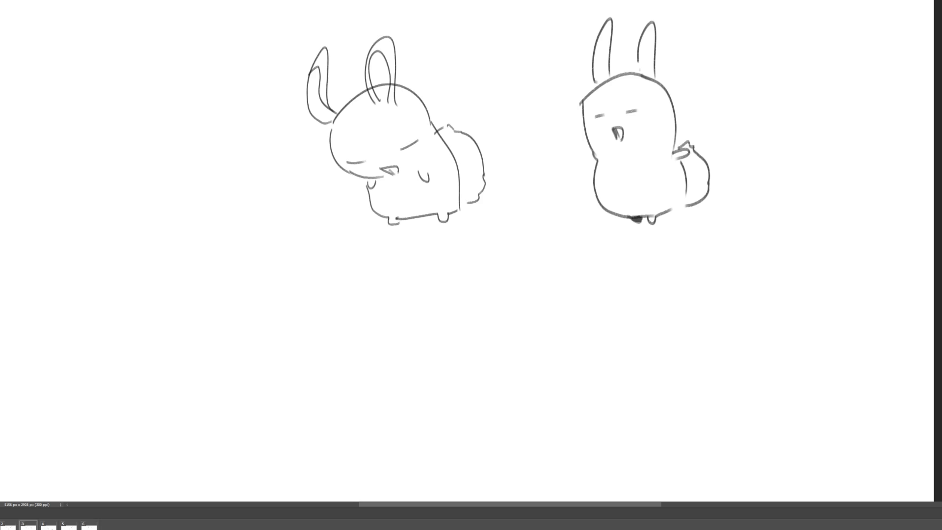
key("ctrl+v")
key("Left")
key("ctrl+v")
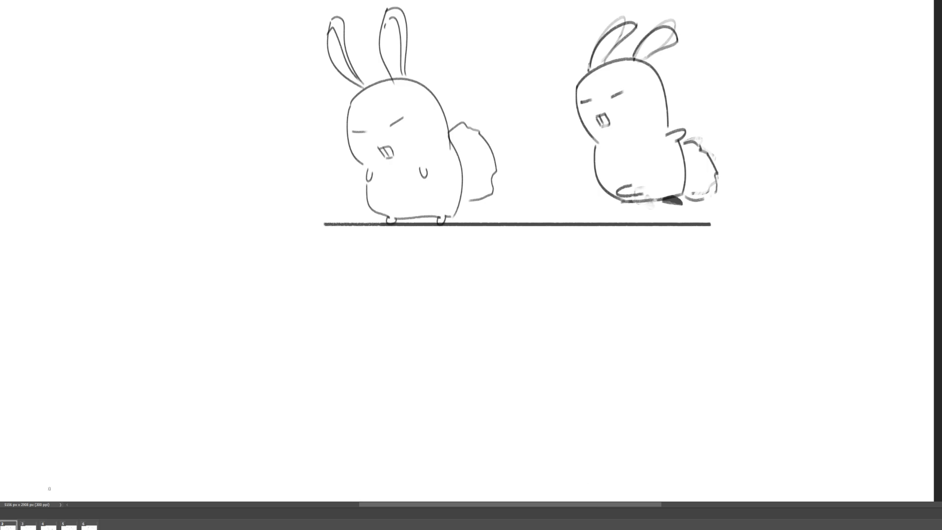
key("Right")
key("Right")
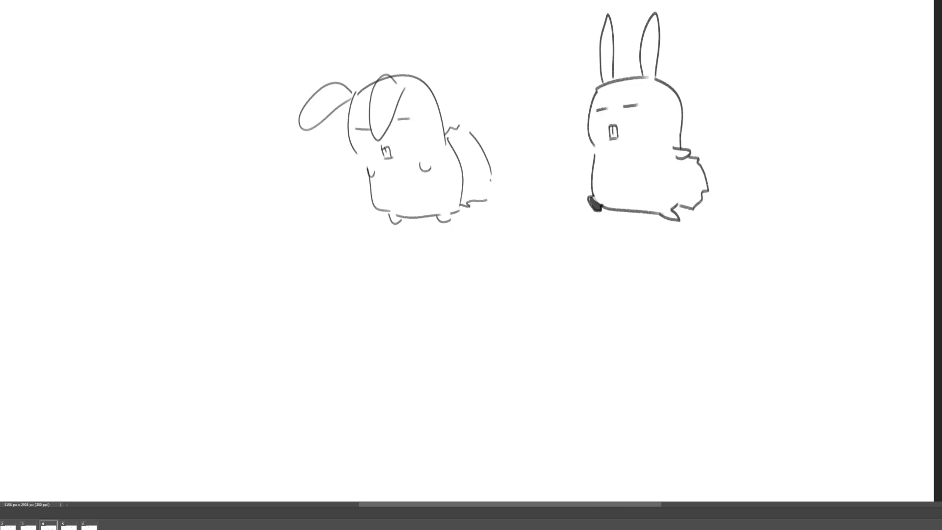
key("ctrl+v")
Step: Paste the ground line into frames 6 and 5, then play the animation to check
key("Right")
key("Right")
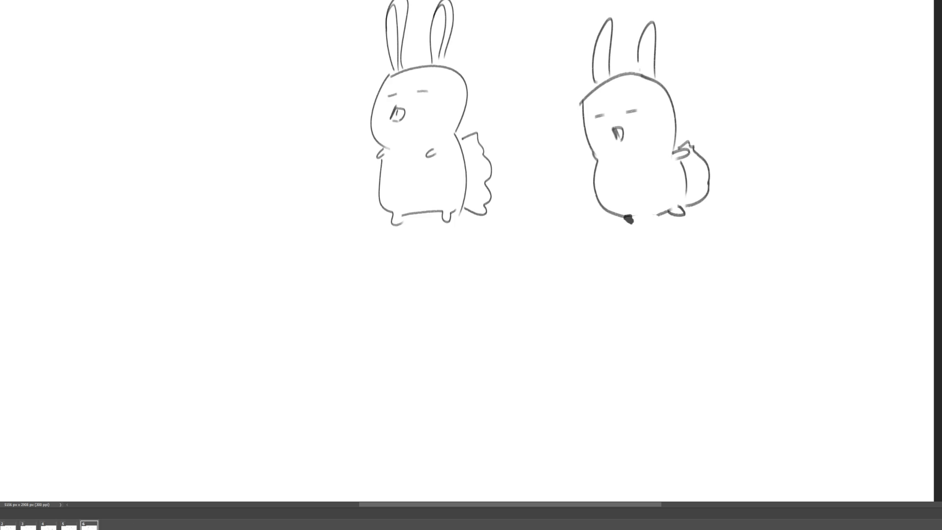
key("ctrl+v")
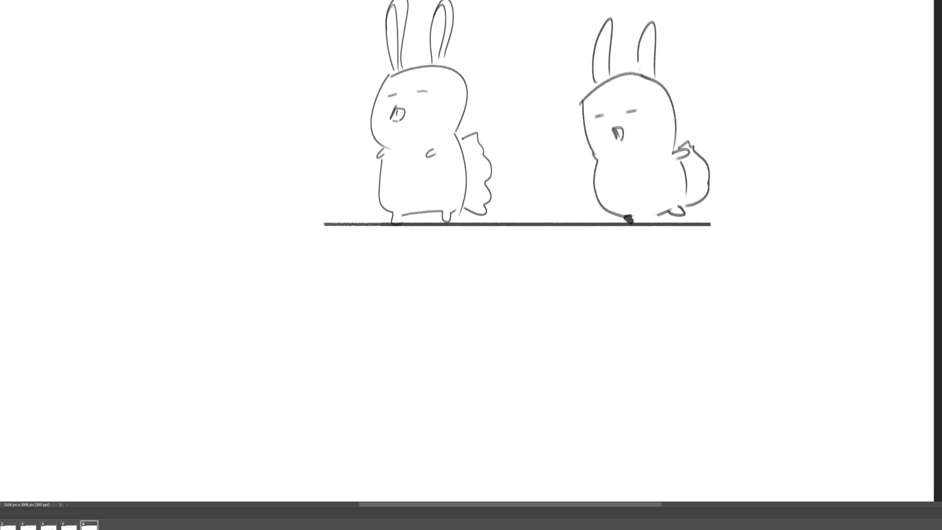
key("Left")
key("ctrl+v")
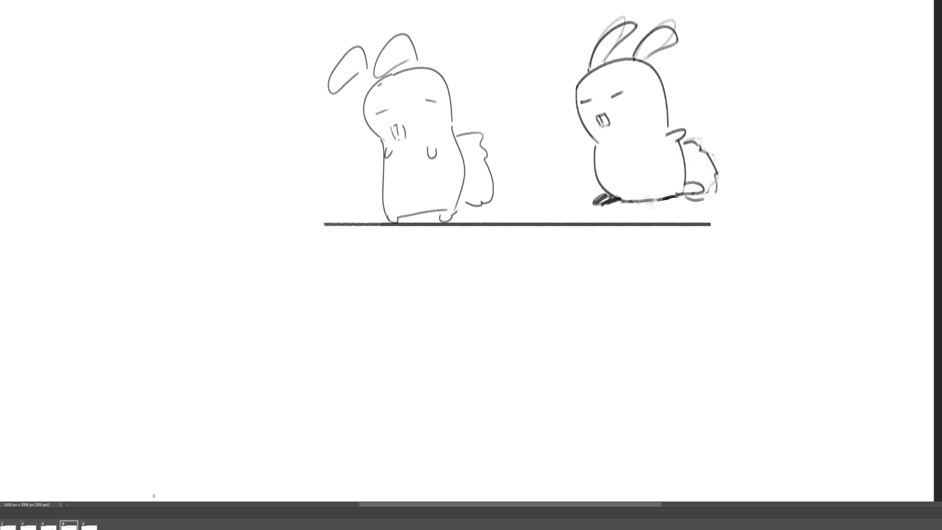
key("space")
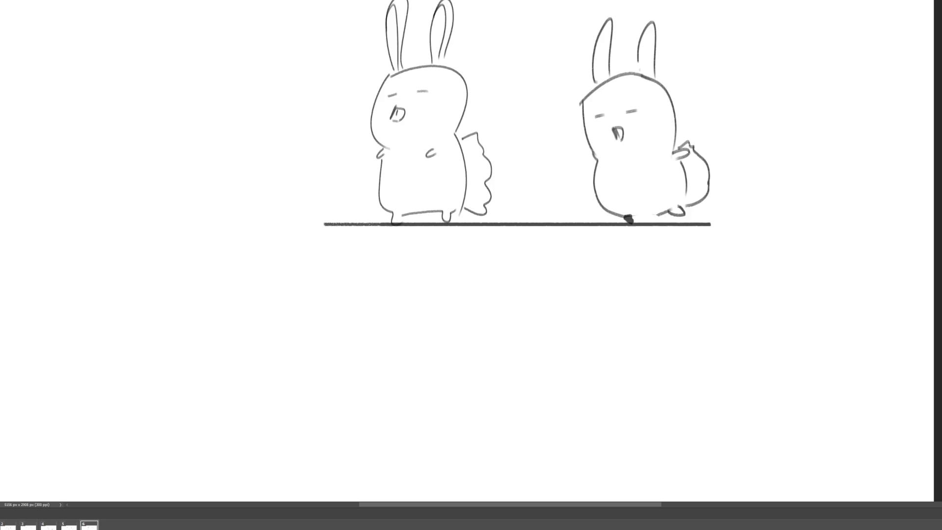
Step: Hand-draw rough brush strokes spelling 'BRB' below the ground line
left_click_drag(407, 284, 417, 310)
mouse_move(379, 277)
left_mouse_down()
mouse_move(439, 277)
mouse_move(332, 300)
left_mouse_up()
mouse_move(510, 273)
left_mouse_down()
mouse_move(515, 298)
mouse_move(507, 269)
mouse_move(541, 295)
mouse_move(570, 298)
left_mouse_up()
mouse_move(548, 260)
left_mouse_down()
mouse_move(590, 263)
mouse_move(653, 293)
mouse_move(550, 307)
left_mouse_up()
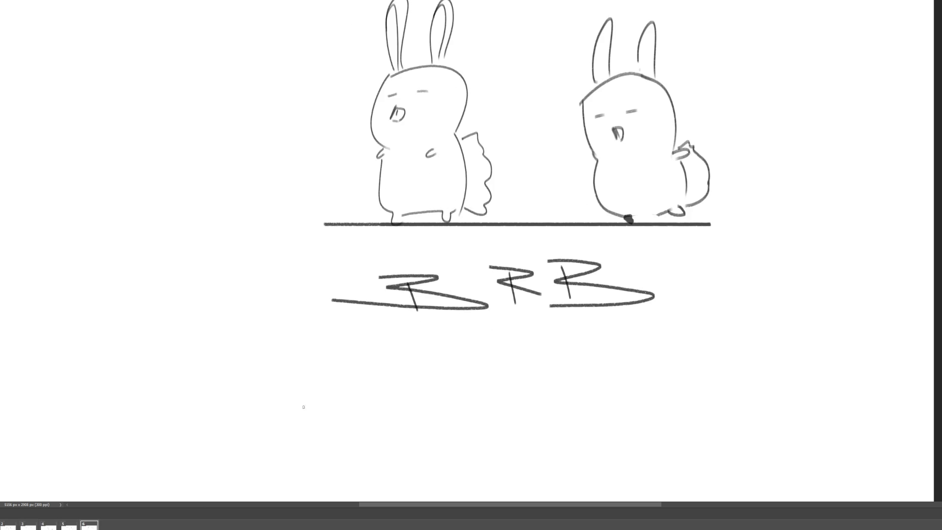
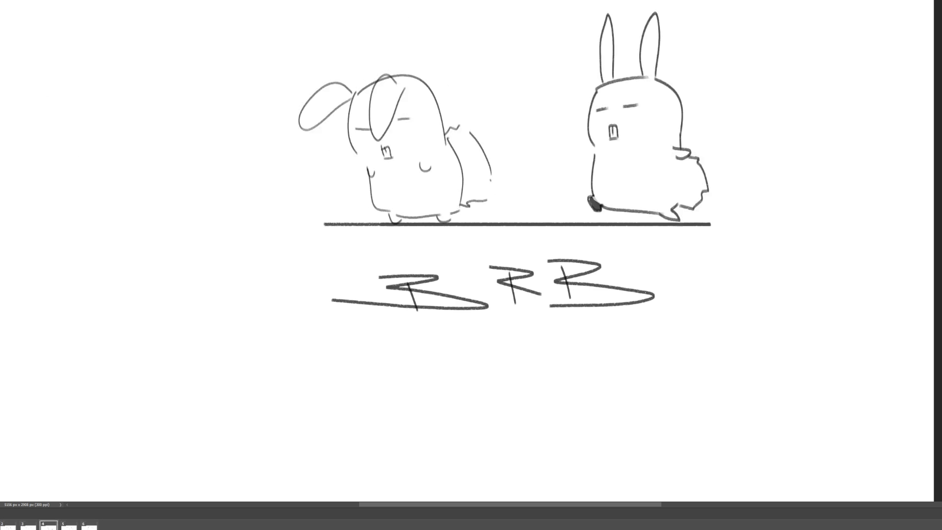
Step: Select the scribbled BRB lettering under the ground line and erase it, keeping both bunnies
mouse_move(673, 344)
left_mouse_down()
mouse_move(535, 238)
mouse_move(599, 383)
mouse_move(673, 377)
left_mouse_up()
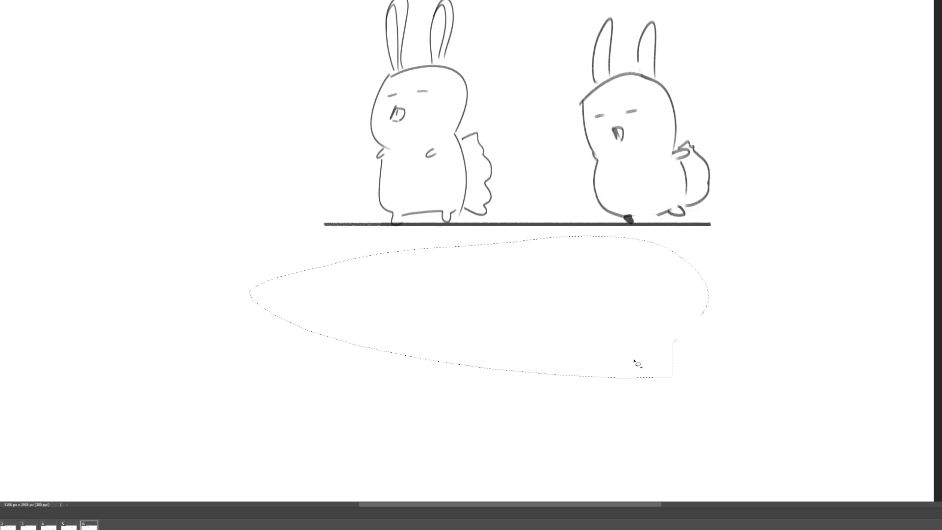
key("ctrl+d")
left_click(18, 524)
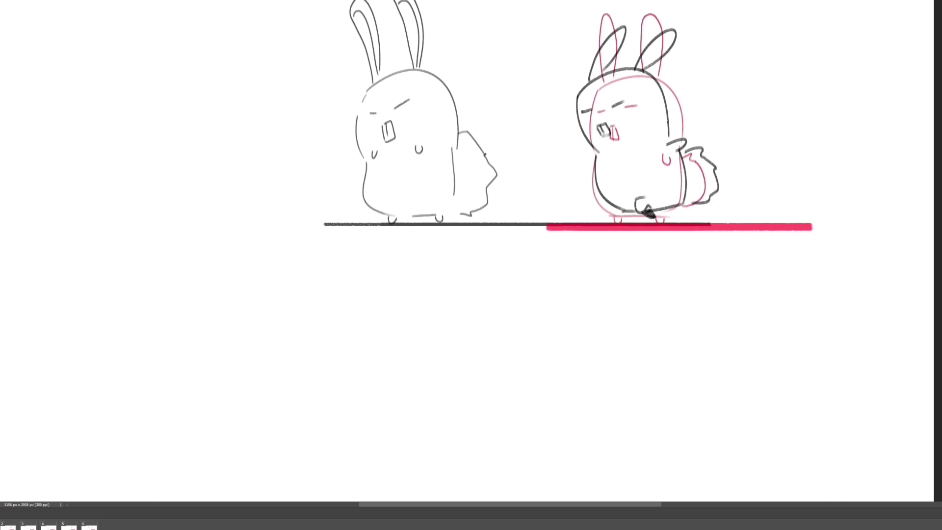
Step: Move the pink bunny layer with its red bar down below the black ground line
key("ctrl+t")
mouse_move(685, 176)
left_mouse_down()
mouse_move(664, 249)
mouse_move(592, 397)
mouse_move(660, 433)
left_mouse_up()
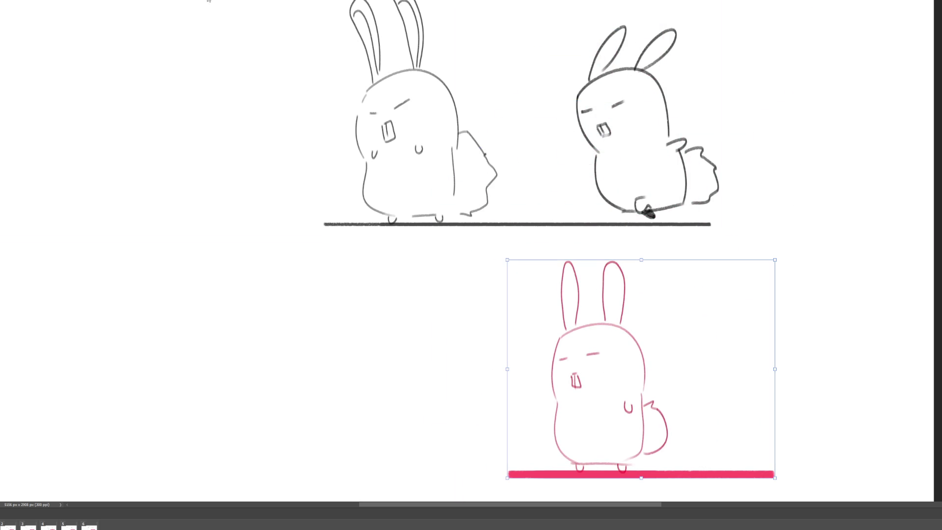
key("Return")
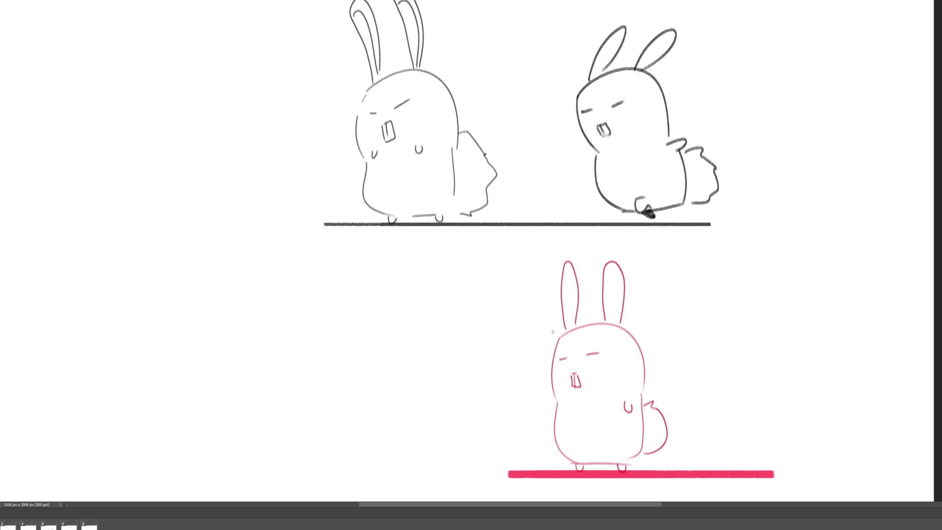
Step: Ink over the pink bunny's head, eyes, mouth, left ear, arm, bottom edge, right foot and tail
left_click_drag(561, 336, 554, 392)
mouse_move(564, 359)
left_mouse_down()
mouse_move(600, 352)
mouse_move(572, 387)
mouse_move(578, 374)
mouse_move(579, 386)
left_mouse_up()
left_click_drag(575, 373, 575, 383)
mouse_move(565, 332)
left_mouse_down()
mouse_move(559, 273)
mouse_move(576, 328)
mouse_move(624, 314)
mouse_move(648, 378)
mouse_move(627, 413)
mouse_move(632, 405)
left_mouse_up()
mouse_move(553, 396)
left_mouse_down()
mouse_move(575, 461)
mouse_move(619, 470)
mouse_move(642, 448)
left_mouse_up()
left_click_drag(644, 390, 639, 438)
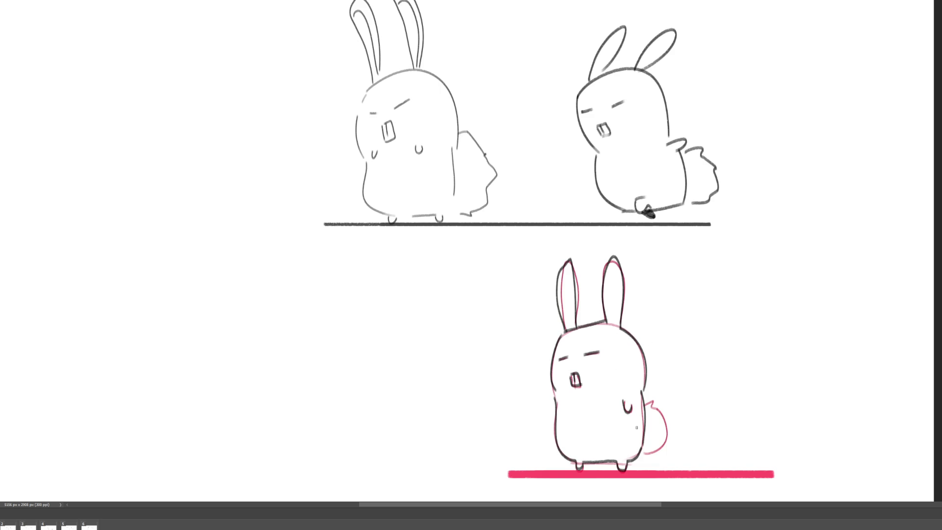
mouse_move(647, 402)
left_mouse_down()
mouse_move(671, 441)
mouse_move(647, 455)
left_mouse_up()
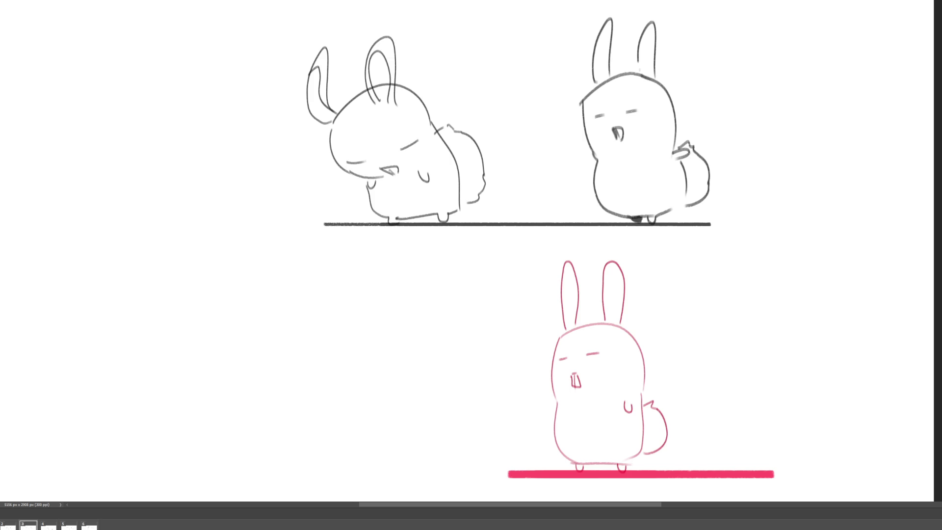
Step: On frame 2, sketch the crouching bunny's head, body and a tall ear, redoing the ear
key("Right")
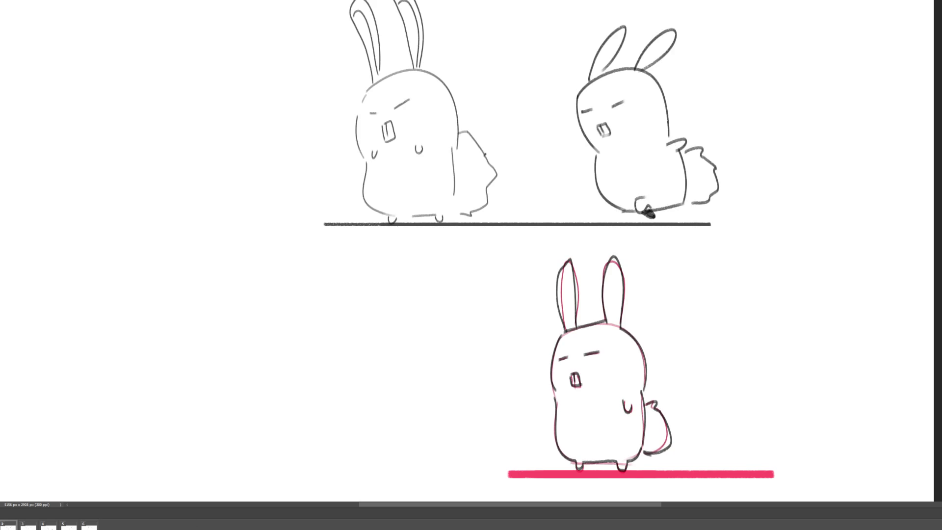
key("Right")
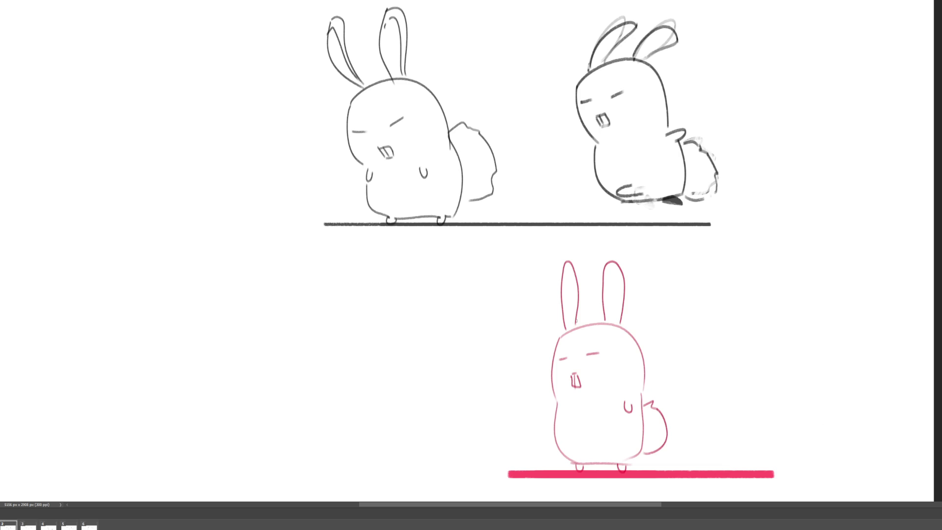
mouse_move(510, 391)
left_mouse_down()
mouse_move(534, 446)
mouse_move(595, 373)
mouse_move(605, 399)
mouse_move(526, 407)
mouse_move(540, 406)
mouse_move(537, 432)
left_mouse_up()
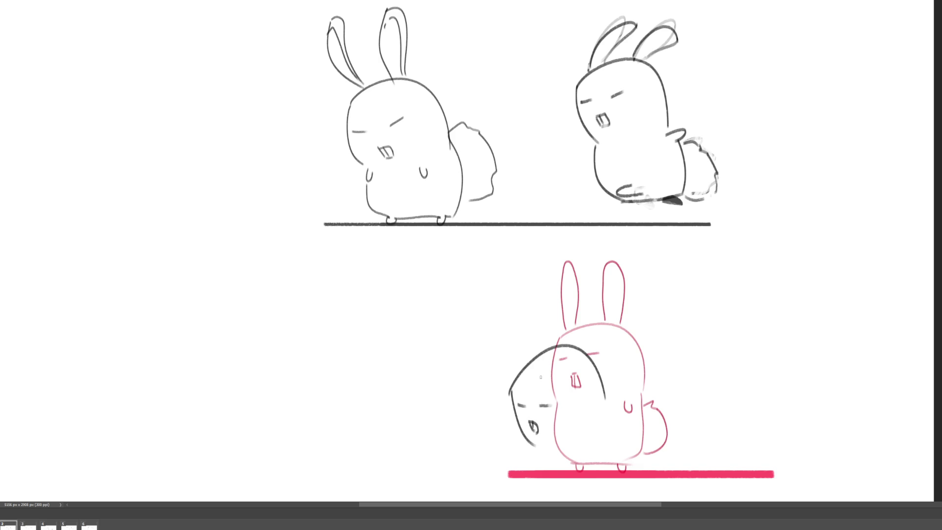
mouse_move(519, 368)
left_mouse_down()
mouse_move(543, 299)
mouse_move(528, 358)
mouse_move(565, 344)
mouse_move(608, 427)
left_mouse_up()
key("ctrl+z")
key("ctrl+z")
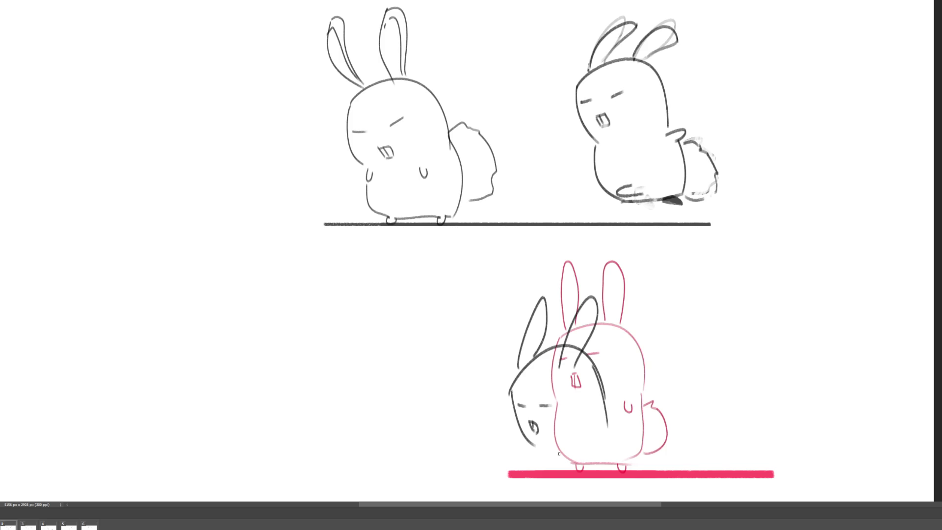
Step: Add the crouching bunny's feet, haunch and back curve, fixing misplaced strokes and a stray line
left_click_drag(537, 454, 586, 457)
mouse_move(603, 392)
left_mouse_down()
mouse_move(649, 445)
mouse_move(650, 462)
left_mouse_up()
mouse_move(582, 456)
left_mouse_down()
mouse_move(648, 463)
mouse_move(598, 462)
left_mouse_up()
key("ctrl+z")
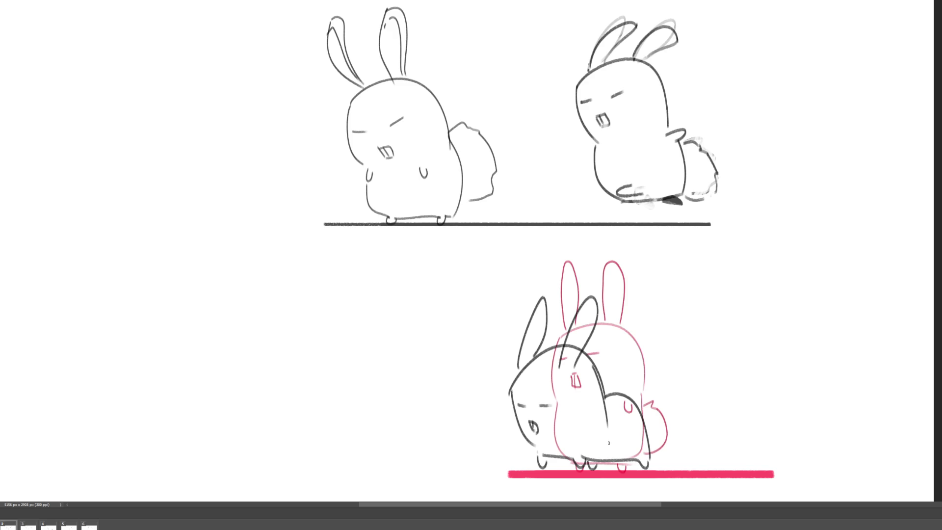
mouse_move(619, 392)
left_mouse_down()
mouse_move(605, 371)
mouse_move(633, 350)
mouse_move(645, 352)
mouse_move(678, 415)
mouse_move(661, 431)
left_mouse_up()
key("ctrl+z")
mouse_move(612, 383)
left_mouse_down()
mouse_move(614, 367)
mouse_move(640, 351)
mouse_move(674, 421)
mouse_move(655, 438)
left_mouse_up()
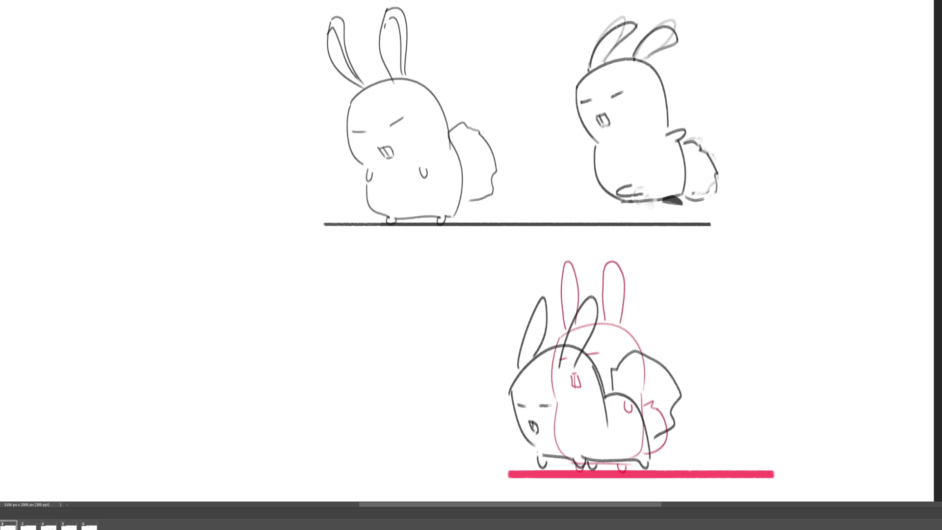
mouse_move(595, 393)
left_mouse_down()
mouse_move(625, 395)
mouse_move(601, 389)
left_mouse_up()
Step: On frame 3, draw grey speed lines and motion streaks around the bunny's ears, sides, feet and tail
key("space")
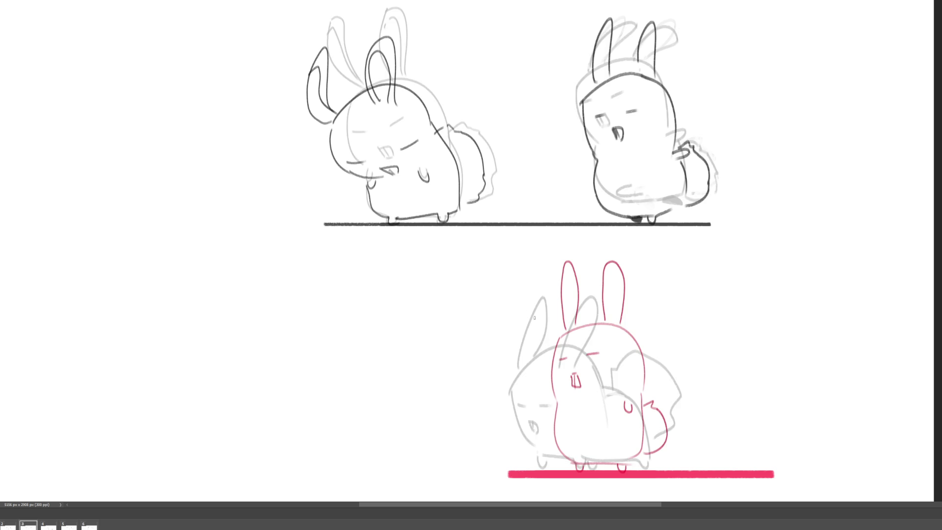
left_click_drag(526, 318, 538, 315)
left_click_drag(542, 322, 565, 317)
mouse_move(519, 338)
left_mouse_down()
mouse_move(560, 328)
mouse_move(554, 338)
mouse_move(605, 312)
mouse_move(589, 327)
mouse_move(614, 325)
left_mouse_up()
mouse_move(592, 340)
left_mouse_down()
mouse_move(512, 370)
mouse_move(528, 369)
left_mouse_up()
left_click_drag(606, 361, 593, 366)
mouse_move(524, 385)
left_mouse_down()
mouse_move(511, 386)
mouse_move(514, 398)
left_mouse_up()
mouse_move(526, 397)
left_mouse_down()
mouse_move(514, 402)
mouse_move(515, 417)
left_mouse_up()
mouse_move(564, 402)
left_mouse_down()
mouse_move(549, 406)
mouse_move(561, 405)
left_mouse_up()
mouse_move(564, 407)
left_mouse_down()
mouse_move(549, 415)
mouse_move(563, 409)
mouse_move(542, 443)
mouse_move(556, 459)
left_mouse_up()
mouse_move(610, 452)
left_mouse_down()
mouse_move(536, 455)
mouse_move(648, 461)
left_mouse_up()
mouse_move(603, 394)
left_mouse_down()
mouse_move(636, 397)
mouse_move(675, 359)
left_mouse_up()
mouse_move(669, 363)
left_mouse_down()
mouse_move(659, 366)
mouse_move(680, 404)
mouse_move(670, 438)
left_mouse_up()
left_click_drag(671, 436, 550, 440)
left_click_drag(630, 444, 652, 461)
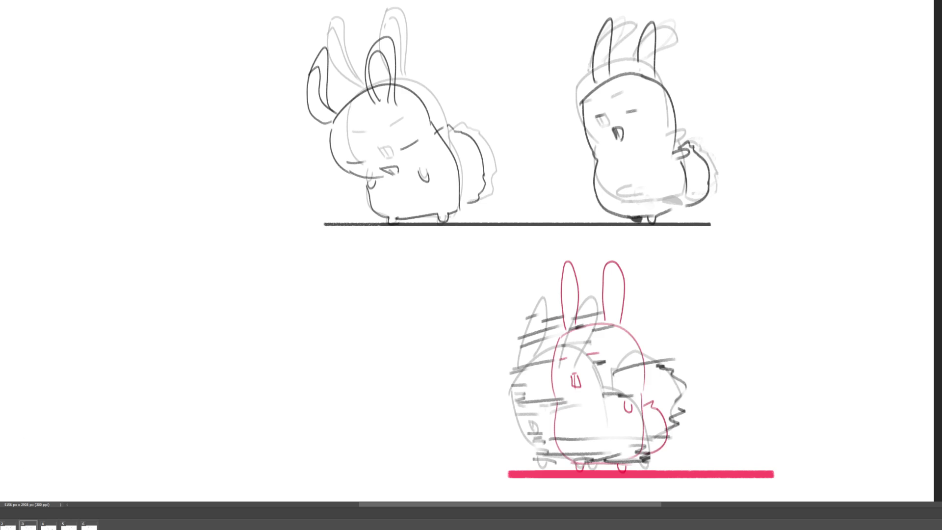
Step: On frame 4, scatter grey motion dashes over and around the pink bunny
key("space")
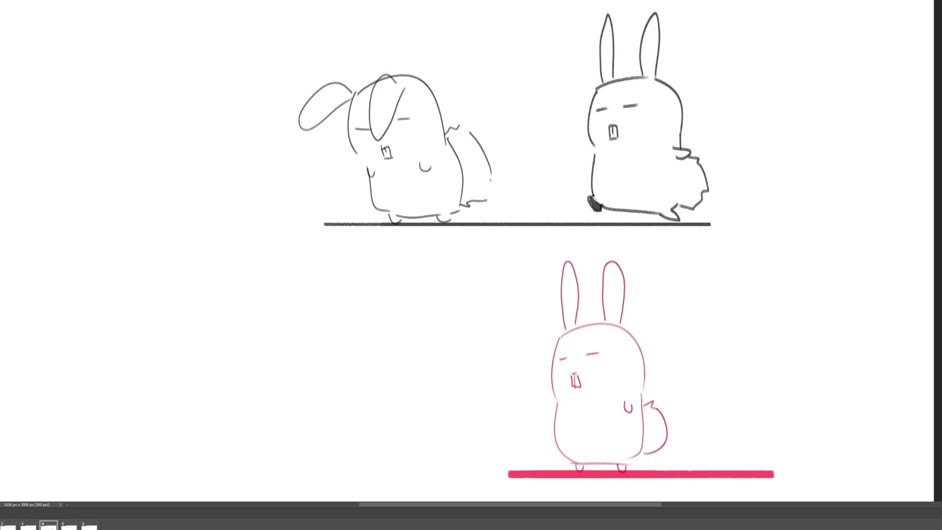
left_click_drag(554, 305, 629, 325)
left_click_drag(536, 350, 560, 348)
left_click_drag(559, 361, 573, 358)
left_click_drag(655, 366, 616, 376)
left_click_drag(554, 388, 574, 387)
left_click_drag(620, 390, 631, 386)
left_click_drag(534, 409, 560, 408)
left_click_drag(544, 433, 560, 428)
left_click_drag(593, 421, 601, 418)
left_click_drag(537, 436, 638, 432)
left_click_drag(637, 434, 667, 432)
left_click_drag(591, 449, 602, 448)
left_click_drag(608, 450, 621, 452)
left_click_drag(612, 315, 622, 303)
left_click_drag(564, 279, 570, 282)
left_click_drag(632, 283, 641, 279)
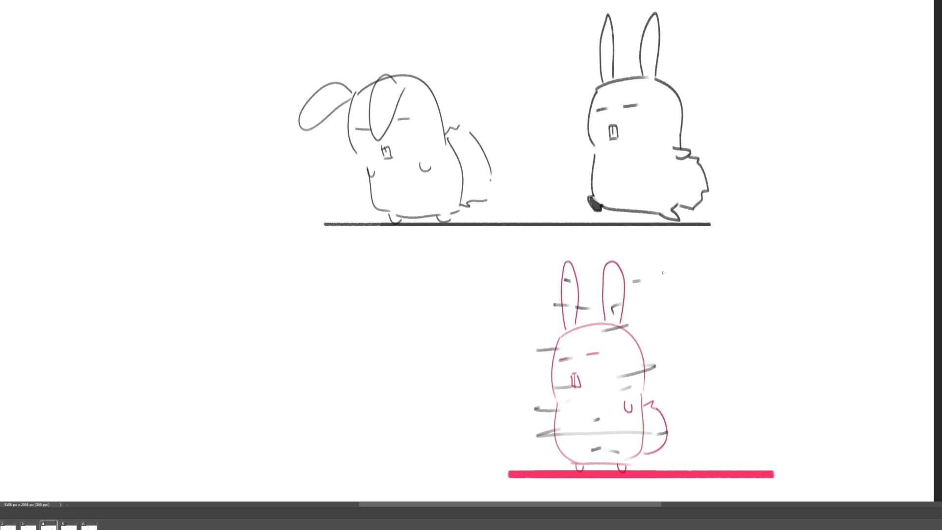
left_click_drag(483, 380, 506, 380)
left_click_drag(683, 384, 698, 385)
left_click_drag(662, 344, 673, 348)
left_click_drag(502, 439, 515, 444)
Step: Draw a stack of horizontal speed lines sweeping in from the bunny's left
left_click_drag(100, 458, 204, 443)
left_click_drag(89, 445, 162, 439)
left_click_drag(71, 418, 225, 387)
left_click_drag(76, 384, 169, 385)
left_click_drag(114, 400, 206, 401)
left_click_drag(88, 377, 162, 374)
left_click_drag(84, 359, 174, 352)
mouse_move(205, 339)
left_mouse_down()
mouse_move(224, 338)
mouse_move(112, 338)
mouse_move(158, 324)
left_mouse_up()
mouse_move(70, 324)
left_mouse_down()
mouse_move(187, 305)
mouse_move(193, 295)
left_mouse_up()
left_click_drag(109, 290, 199, 282)
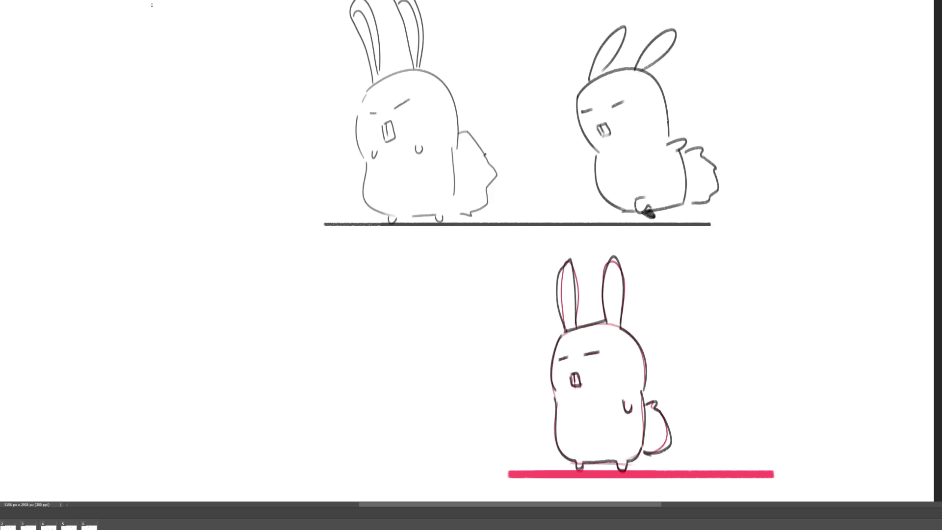
Step: Enlarge the marquee selection around the pink bunny below the ground line
left_click_drag(668, 458, 689, 489)
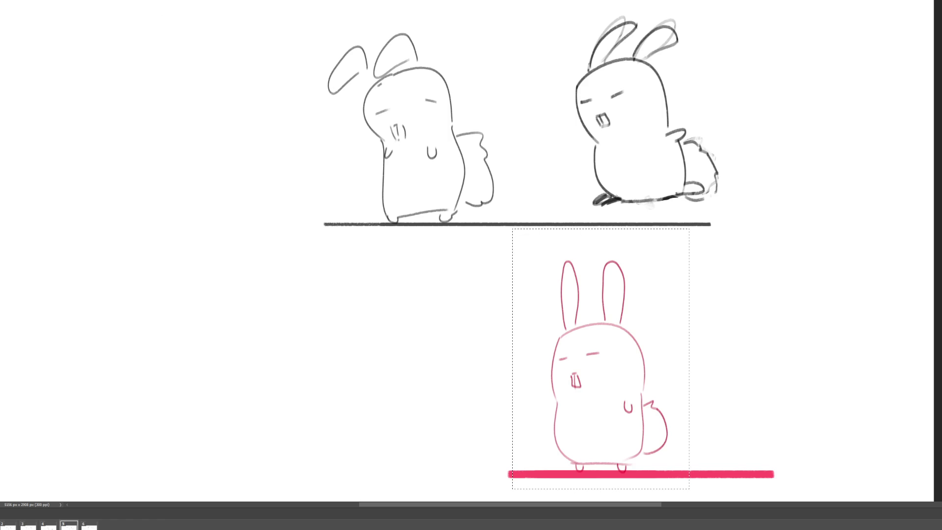
Step: Paste the black bunny drawing into frame 5 and move it far to the lower left
key("ctrl+v")
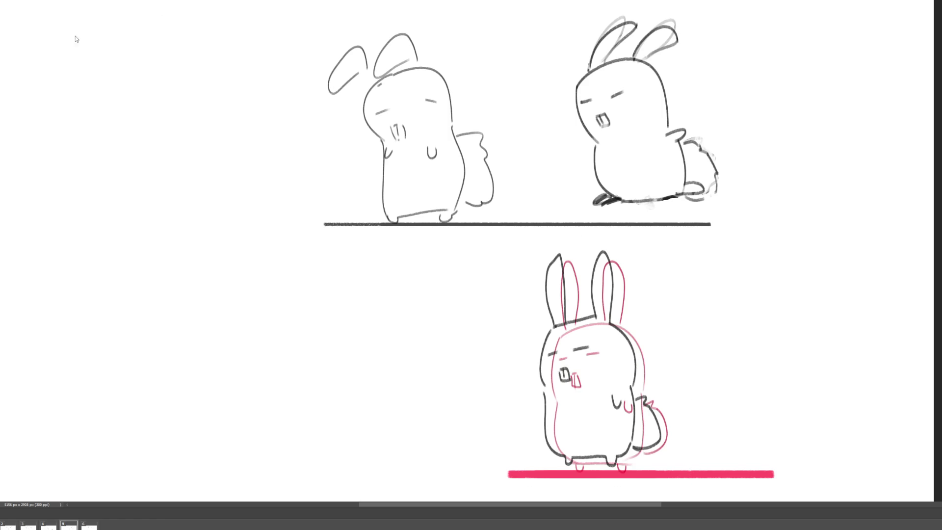
key("Left")
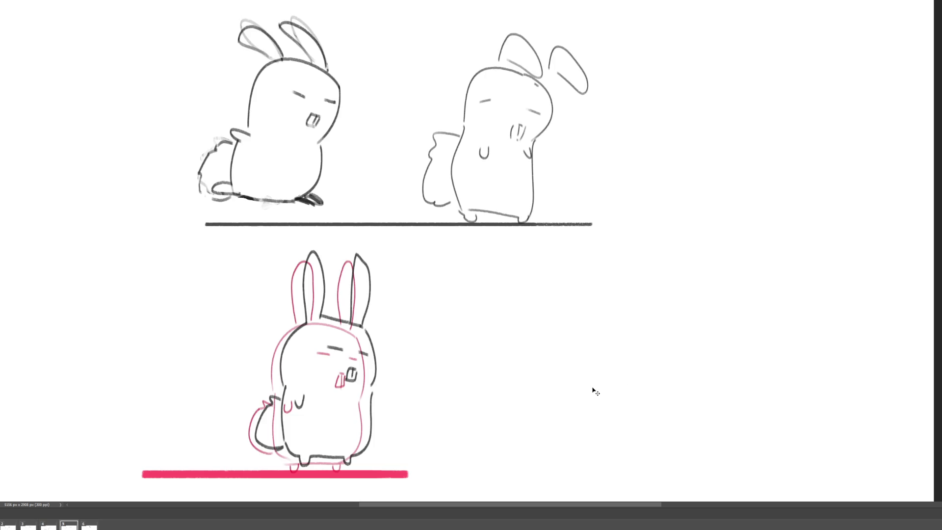
key("Right")
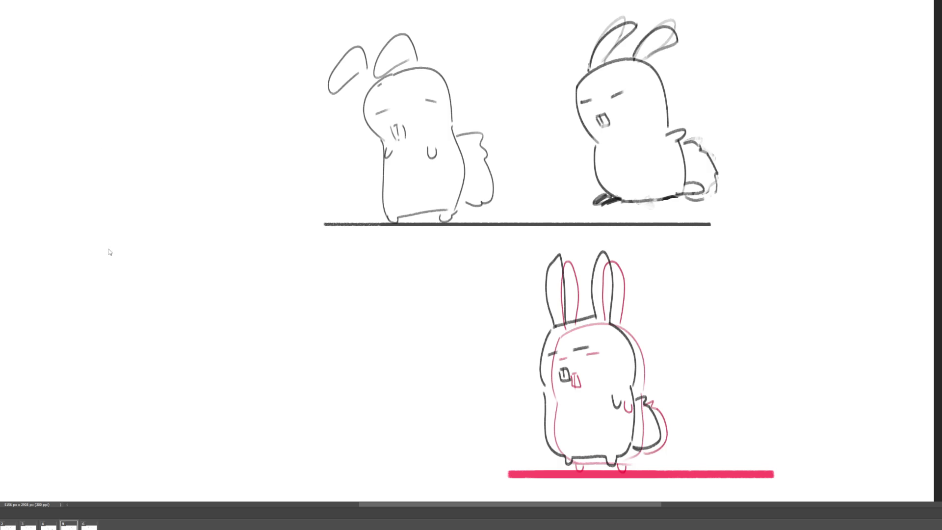
key("ctrl+z")
left_click(538, 387)
left_click_drag(632, 378, 183, 379)
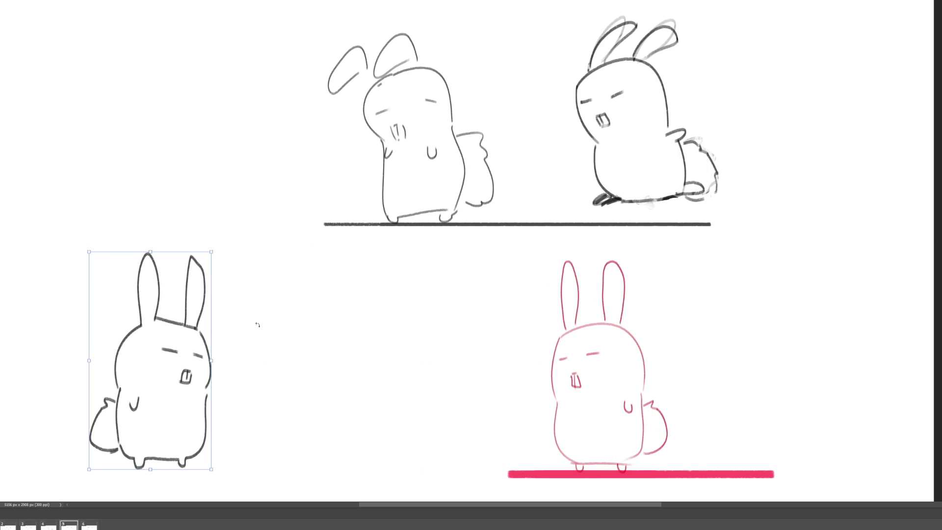
key("Return")
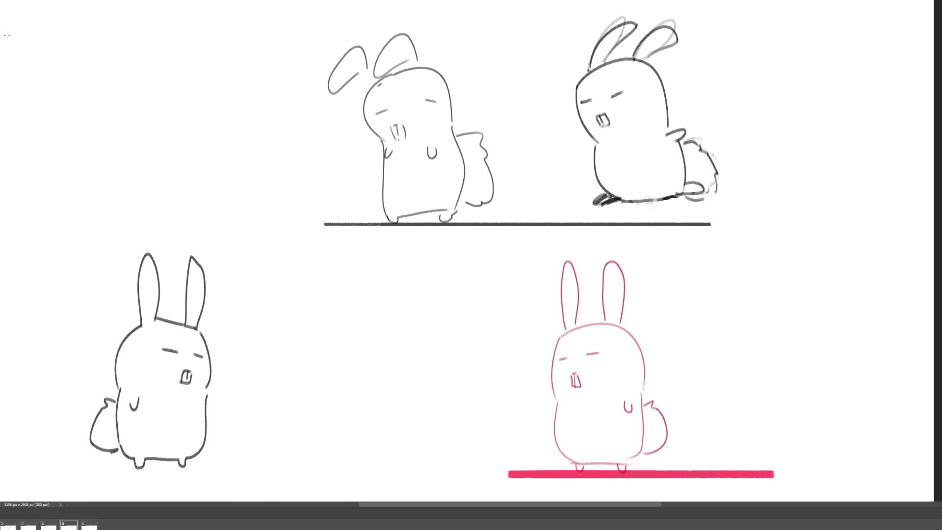
Step: Delete the bunny's ears and tail, then redraw swept-back ears and a tail flung left
left_click_drag(233, 251, 88, 256)
left_click_drag(229, 331, 77, 208)
left_click_drag(118, 401, 62, 479)
key("Delete")
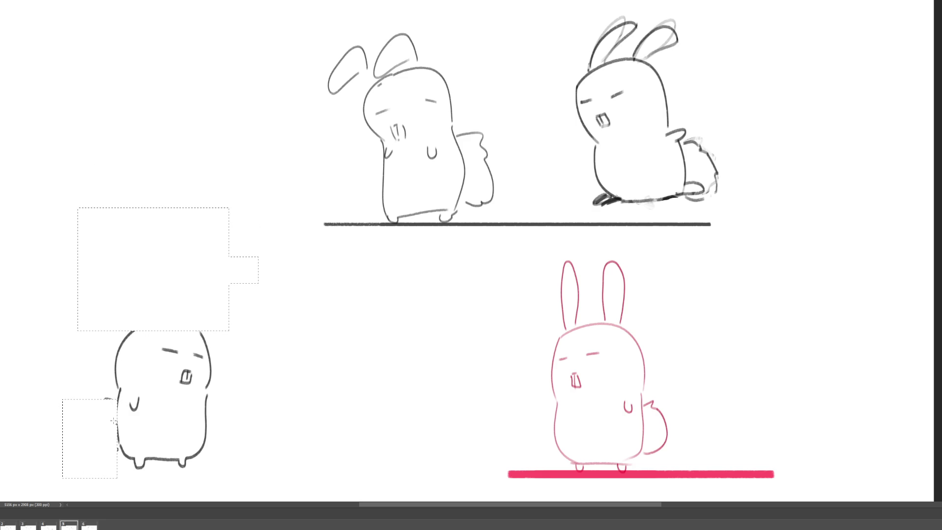
key("ctrl+d")
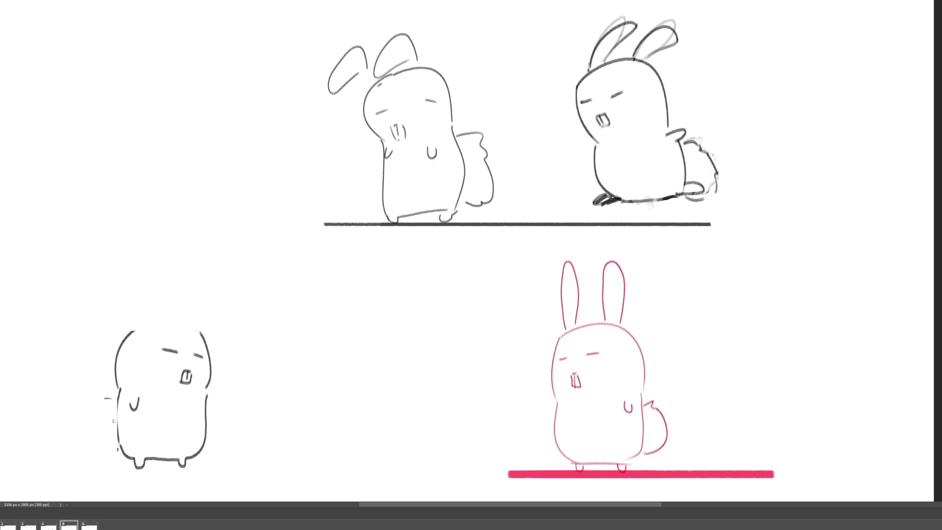
mouse_move(61, 315)
left_mouse_down()
mouse_move(128, 328)
mouse_move(123, 314)
mouse_move(184, 328)
left_mouse_up()
mouse_move(112, 395)
left_mouse_down()
mouse_move(73, 405)
mouse_move(59, 444)
mouse_move(108, 456)
left_mouse_up()
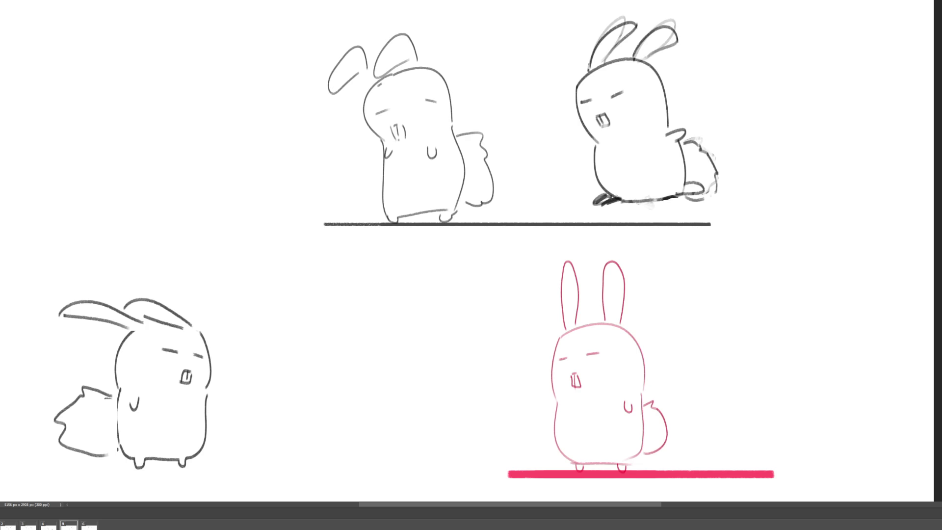
left_click(90, 527)
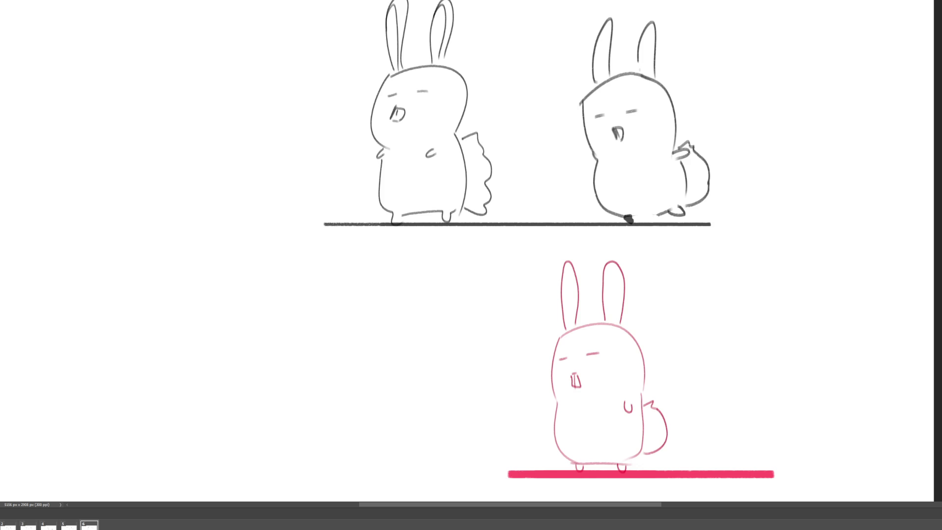
Step: Back on frame 5, select the lower-left swept-ear bunny and carry it over to frame 6
left_click(69, 526)
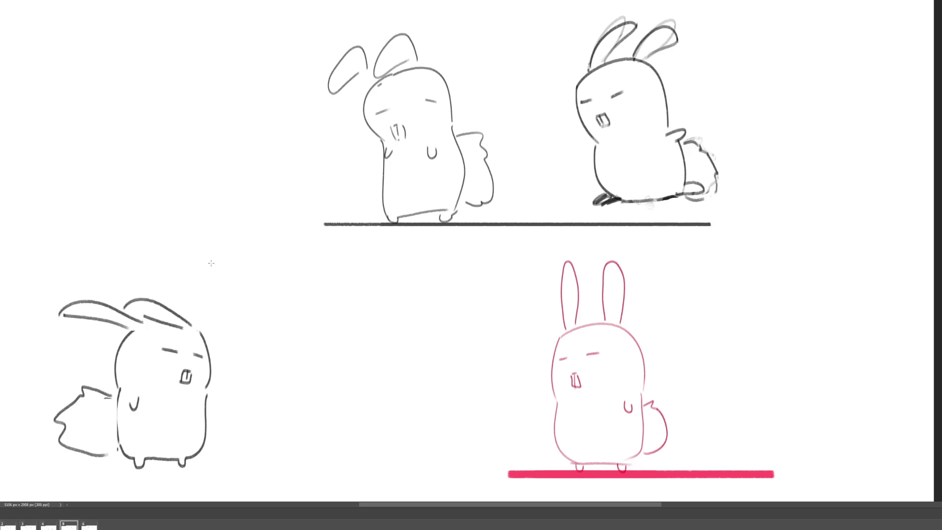
left_click_drag(50, 430, 30, 493)
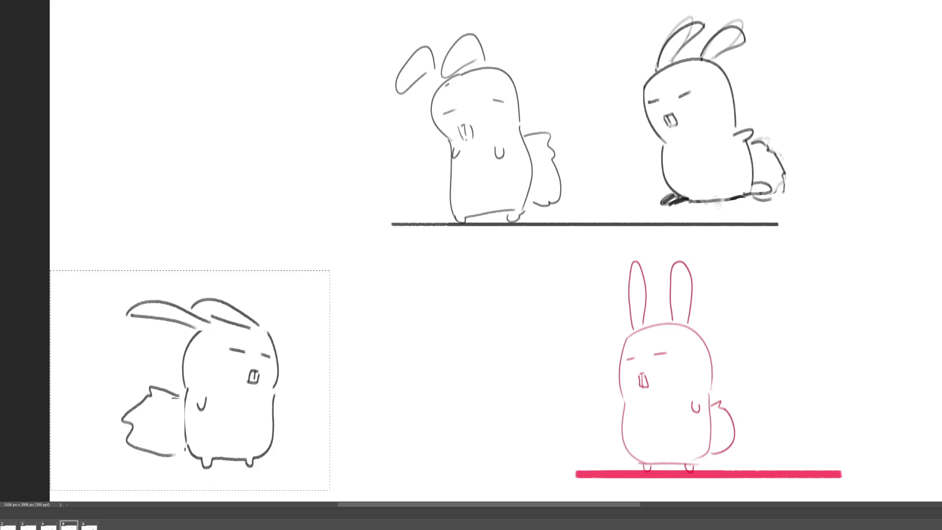
key("Right")
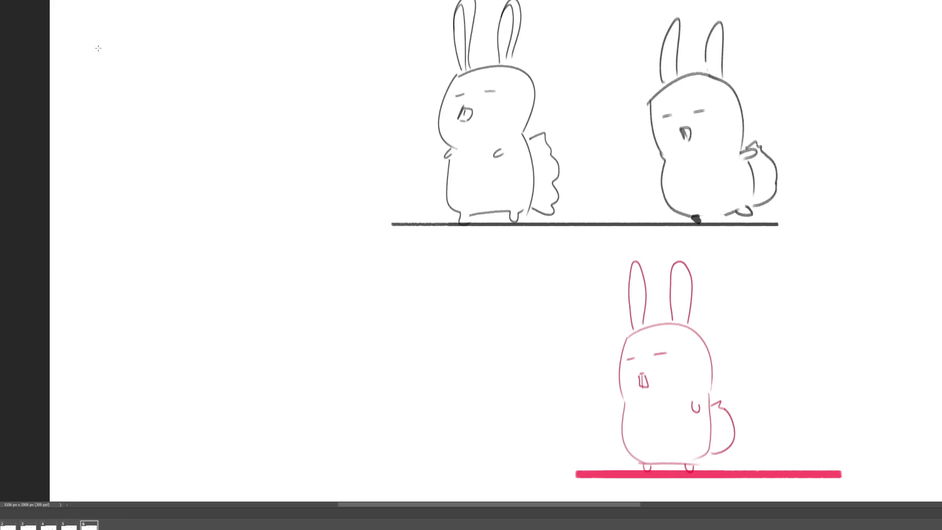
Step: Paste the bunny into frame 6, delete its ears and tail, and turn on onion skins
key("ctrl+v")
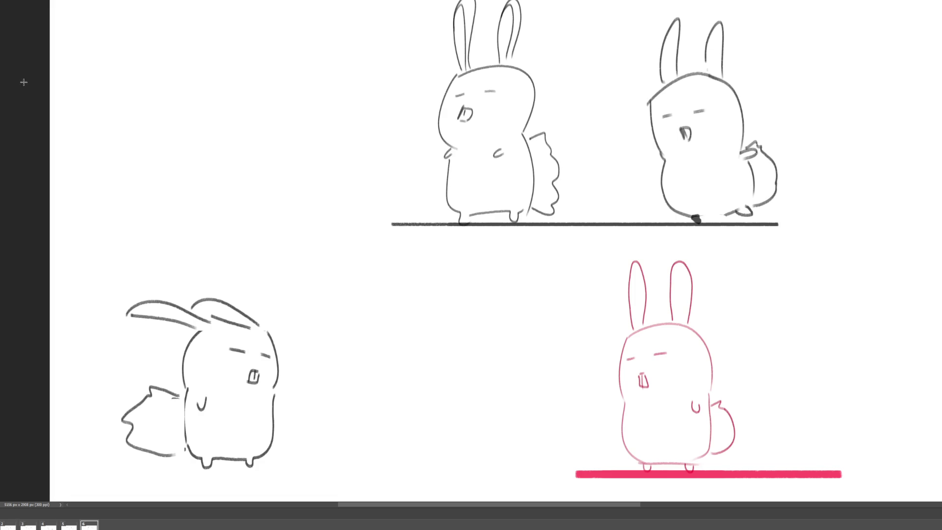
left_click_drag(243, 288, 120, 329)
key("Delete")
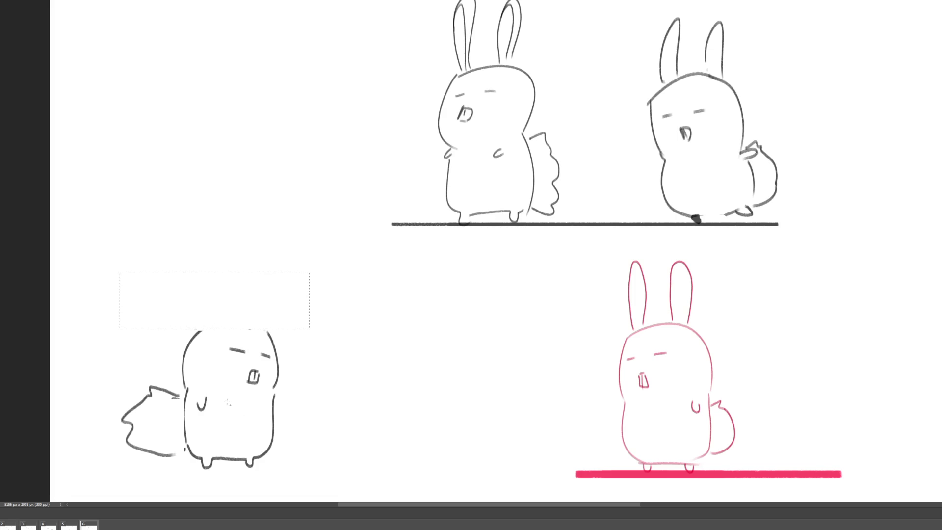
left_click_drag(111, 474, 185, 386)
key("Delete")
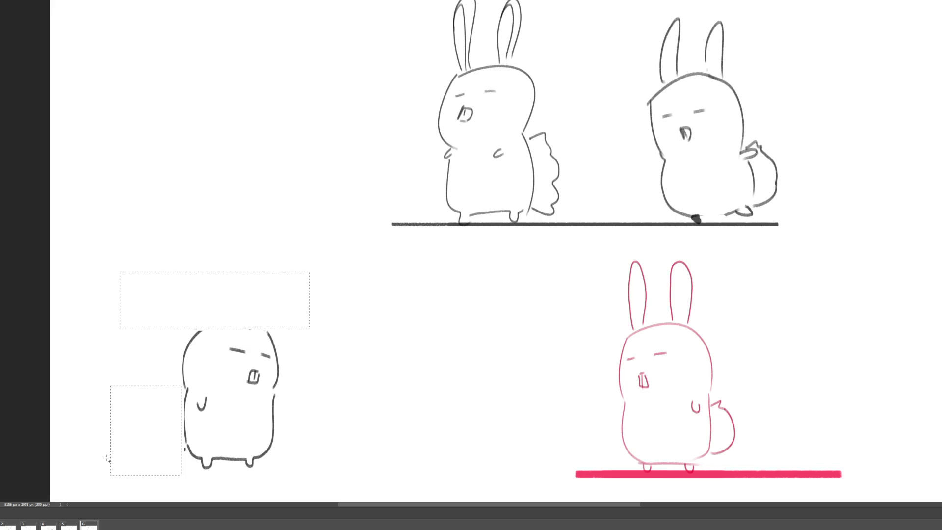
key("ctrl+d")
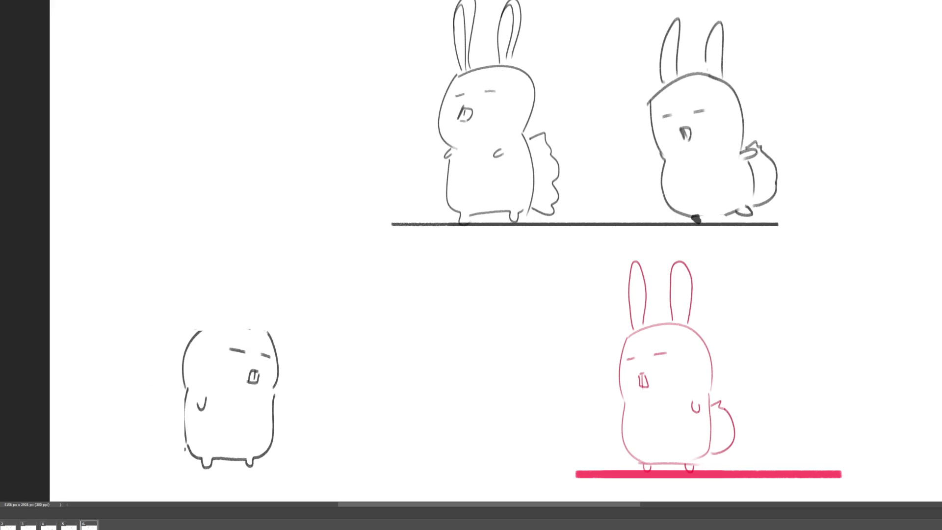
key("ctrl+alt+shift+o")
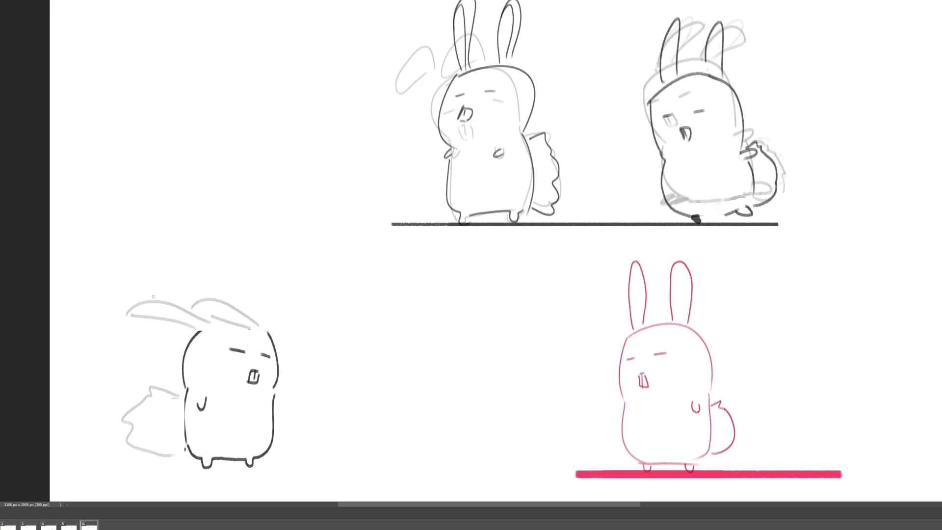
Step: Draw new ears and a zigzag tail, then play the animation through all frames
mouse_move(144, 301)
left_mouse_down()
mouse_move(167, 317)
mouse_move(208, 323)
mouse_move(177, 320)
mouse_move(189, 328)
mouse_move(239, 317)
mouse_move(261, 324)
left_mouse_up()
mouse_move(176, 394)
left_mouse_down()
mouse_move(141, 383)
mouse_move(123, 414)
mouse_move(128, 439)
mouse_move(155, 455)
left_mouse_up()
key("ctrl+z")
mouse_move(178, 395)
left_mouse_down()
mouse_move(144, 396)
mouse_move(132, 444)
mouse_move(180, 450)
left_mouse_up()
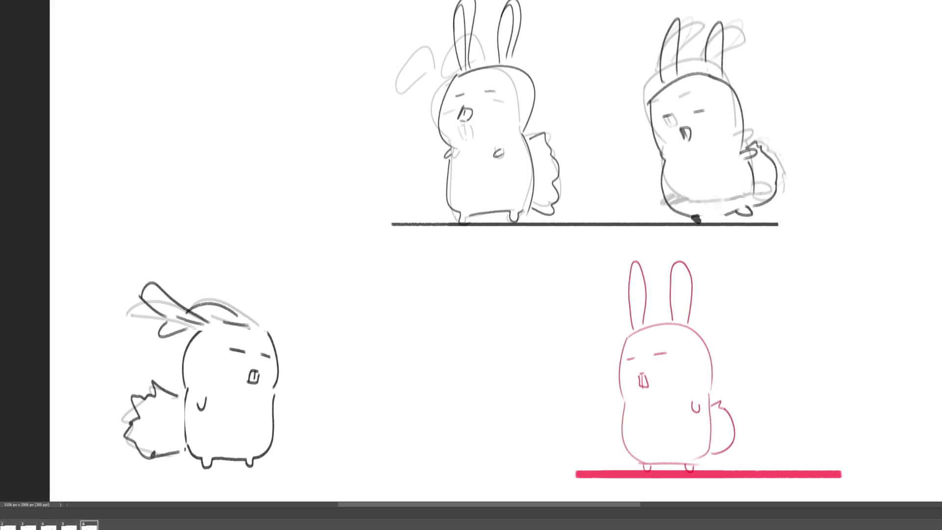
key("space")
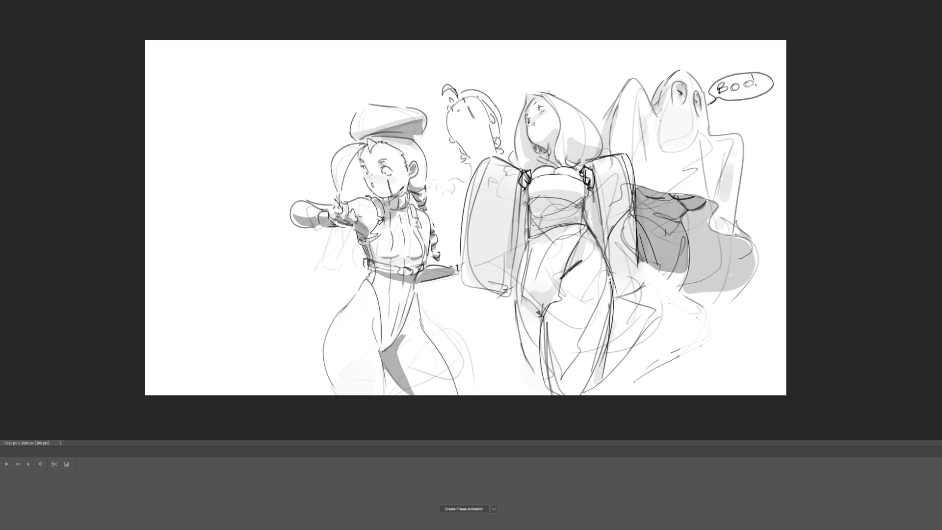
Step: Hide the panels, zoom in on the Boo! ghost sketch, and begin scaling it up and shifting it left
key("f")
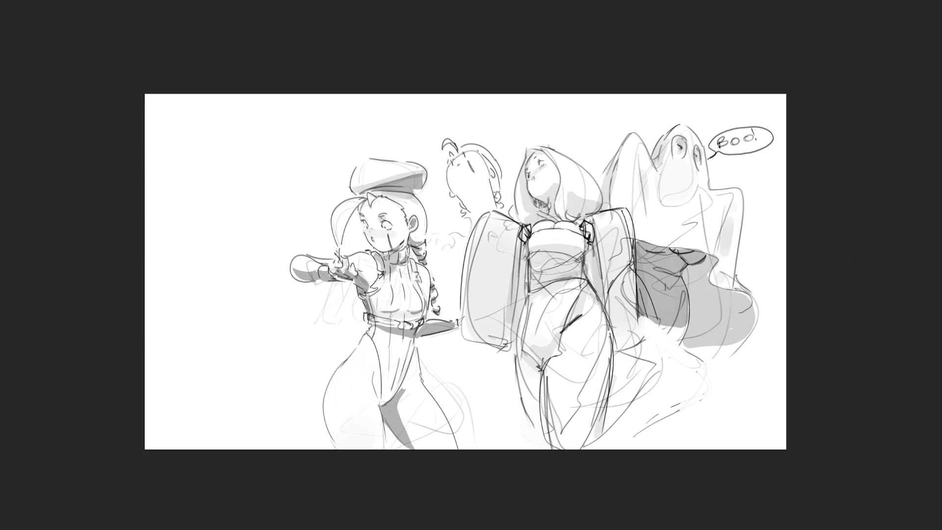
key("ctrl+plus")
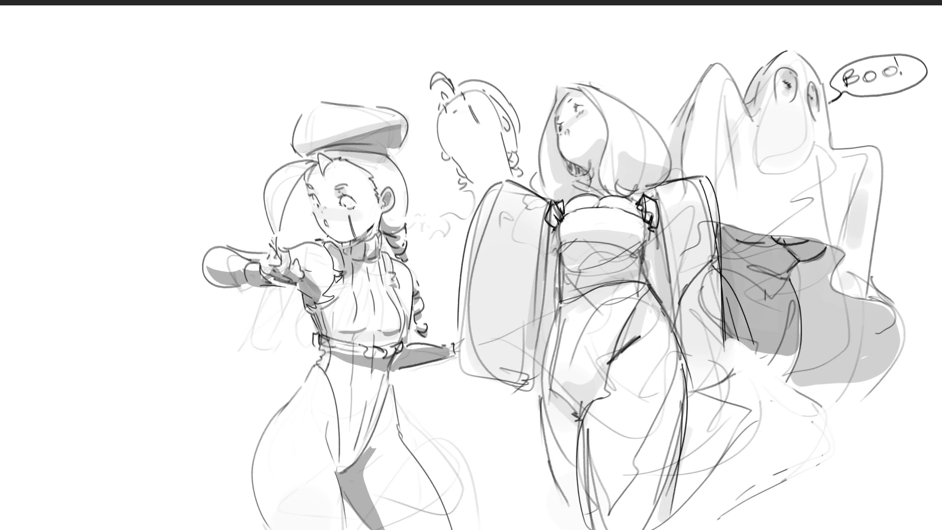
key("ctrl+t")
mouse_move(663, 310)
left_mouse_down()
mouse_move(467, 305)
mouse_move(452, 282)
left_mouse_up()
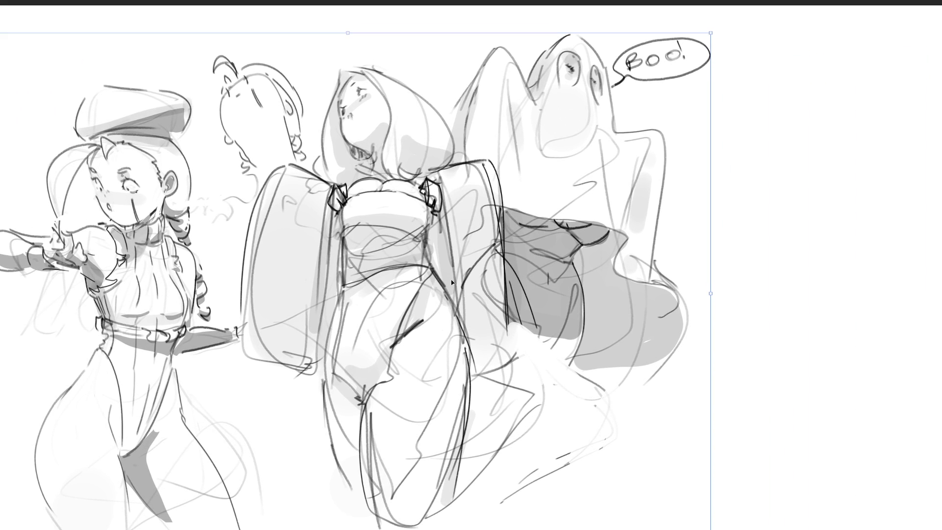
Step: Commit the transform and sketch a small figure's head and chin right of the Boo bubble
key("Return")
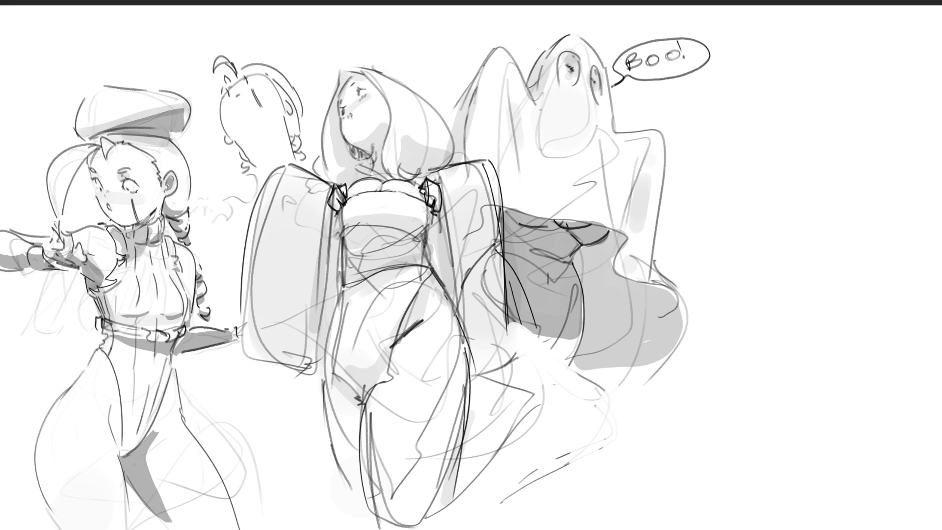
mouse_move(825, 87)
left_mouse_down()
mouse_move(816, 115)
mouse_move(843, 76)
mouse_move(861, 141)
mouse_move(816, 115)
mouse_move(822, 148)
left_mouse_up()
mouse_move(826, 105)
left_mouse_down()
mouse_move(815, 123)
mouse_move(847, 102)
mouse_move(826, 107)
mouse_move(873, 129)
mouse_move(857, 139)
left_mouse_up()
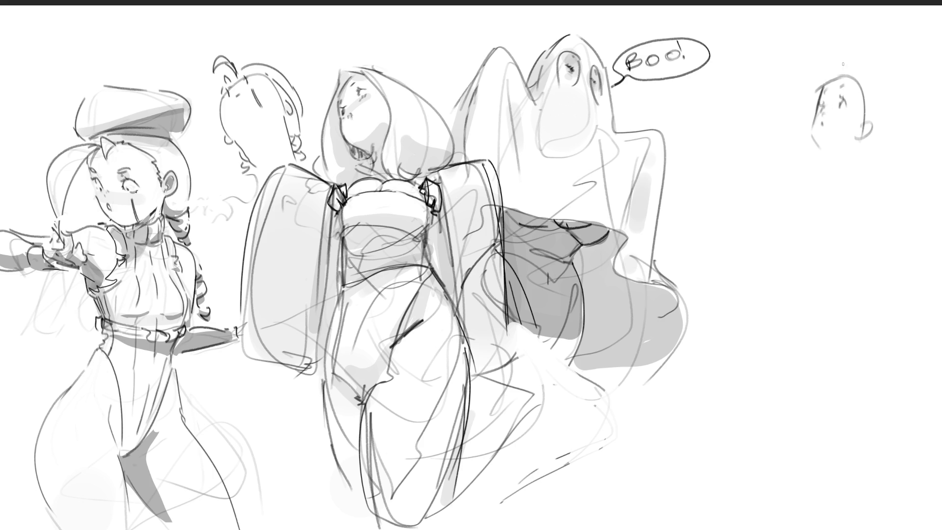
mouse_move(820, 87)
left_mouse_down()
mouse_move(865, 64)
mouse_move(865, 113)
left_mouse_up()
left_click_drag(877, 71, 905, 139)
left_click_drag(919, 150, 867, 176)
left_click_drag(865, 144, 874, 175)
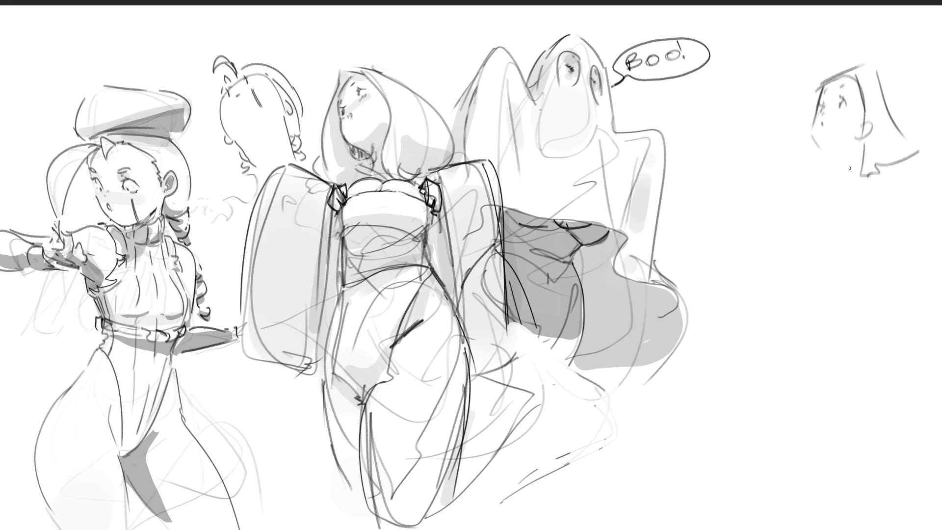
mouse_move(820, 148)
left_mouse_down()
mouse_move(833, 152)
mouse_move(827, 171)
mouse_move(855, 175)
mouse_move(825, 168)
mouse_move(825, 180)
mouse_move(865, 185)
mouse_move(827, 166)
mouse_move(796, 172)
left_mouse_up()
Step: Draw the figure's neck, shoulders, body and an arm extended to the left
left_click_drag(824, 167, 789, 209)
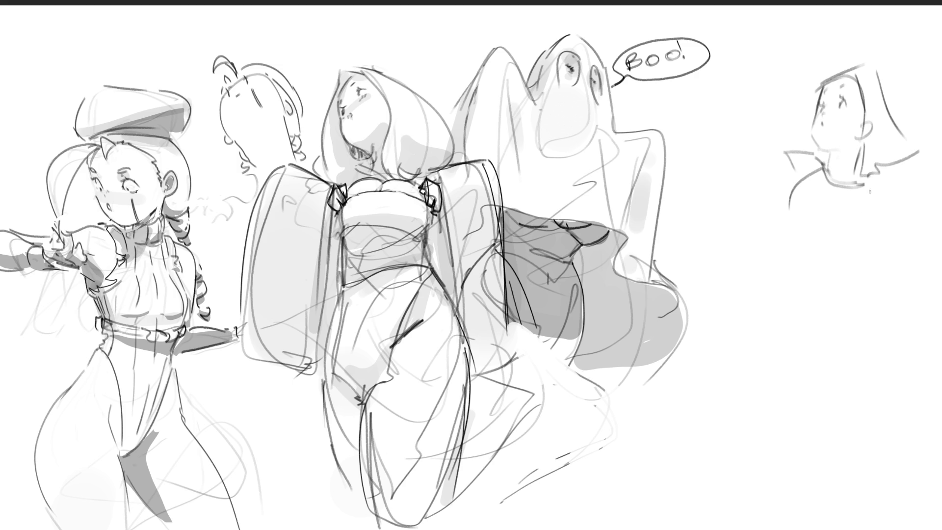
left_click_drag(868, 188, 874, 234)
mouse_move(867, 186)
left_mouse_down()
mouse_move(900, 188)
mouse_move(907, 256)
mouse_move(894, 283)
mouse_move(921, 387)
left_mouse_up()
left_click_drag(894, 293, 912, 377)
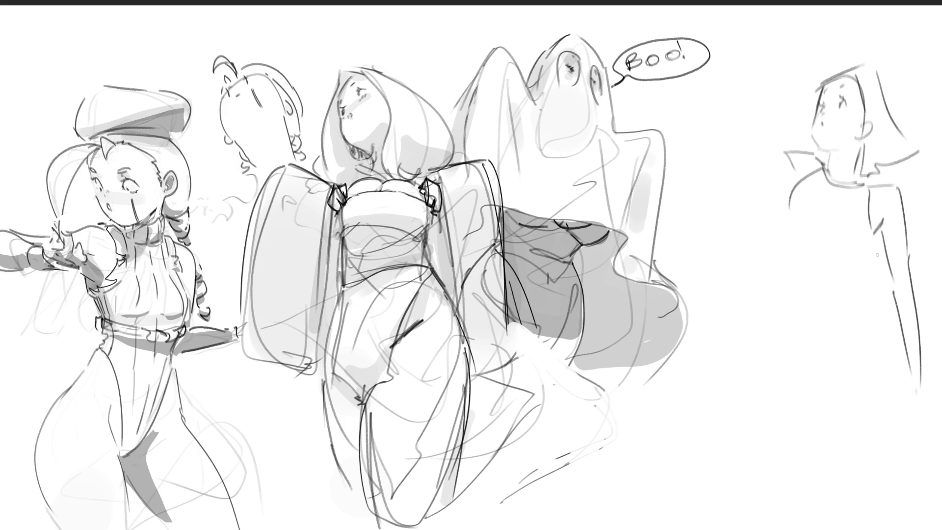
left_click_drag(882, 218, 780, 313)
mouse_move(790, 211)
left_mouse_down()
mouse_move(799, 229)
mouse_move(776, 225)
mouse_move(777, 241)
left_mouse_up()
left_click_drag(777, 222, 713, 260)
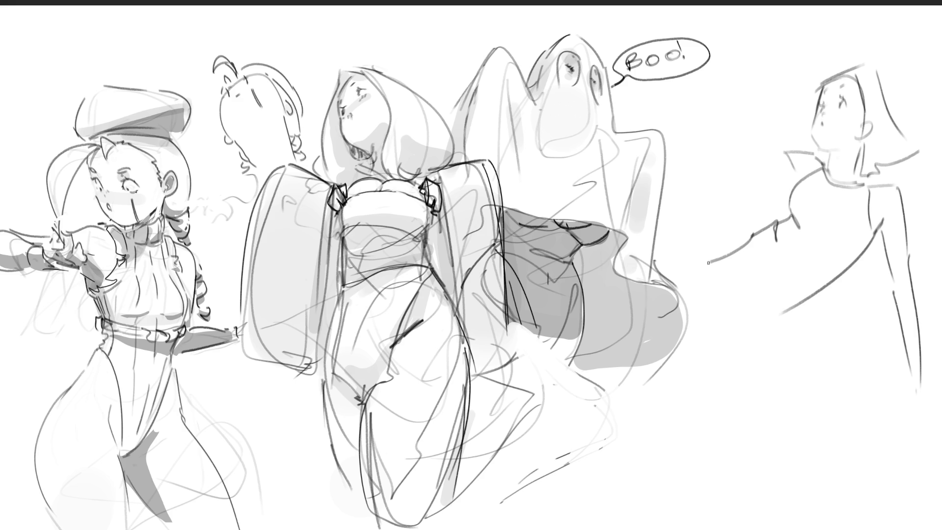
mouse_move(761, 291)
left_mouse_down()
mouse_move(777, 325)
mouse_move(762, 469)
left_mouse_up()
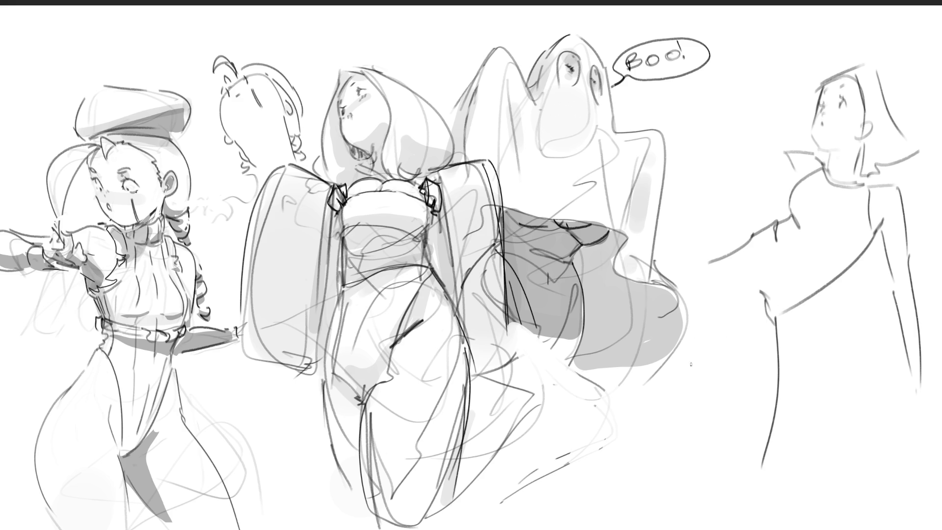
left_click_drag(697, 322, 730, 458)
Step: Add a tall figure outline rising beside it to the top of the canvas
left_click_drag(764, 120, 754, 224)
left_click_drag(764, 94, 765, 114)
left_click_drag(772, 23, 764, 81)
mouse_move(739, 13)
left_mouse_down()
mouse_move(725, 69)
mouse_move(734, 105)
mouse_move(693, 218)
left_mouse_up()
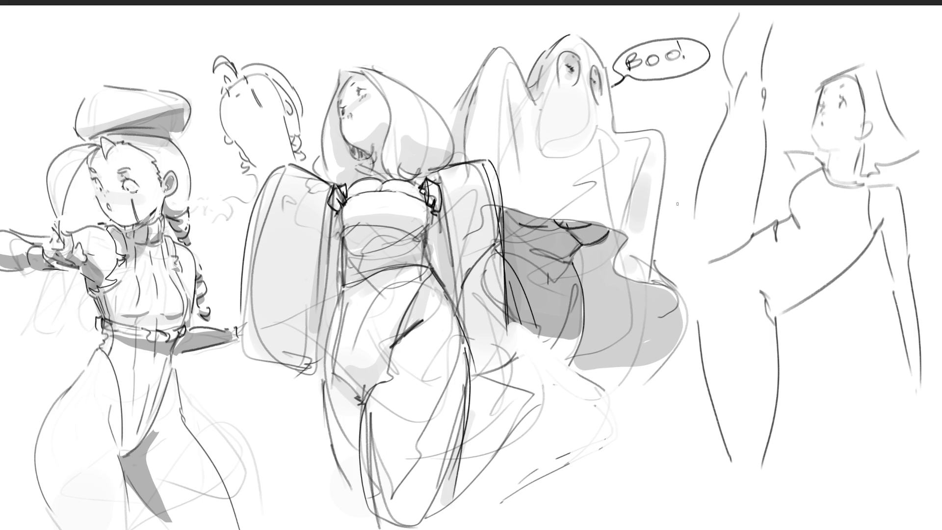
Step: Sketch a reaching arm with a hand right of the ghost
left_click_drag(696, 168, 679, 246)
mouse_move(644, 107)
left_mouse_down()
mouse_move(691, 120)
mouse_move(699, 144)
mouse_move(702, 124)
left_mouse_up()
left_click_drag(762, 149, 781, 153)
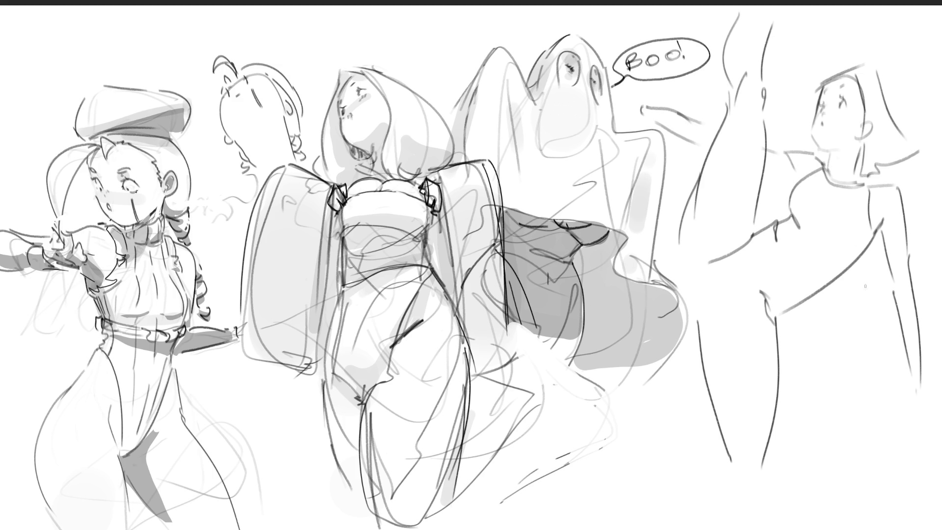
left_click_drag(642, 105, 620, 93)
left_click_drag(617, 94, 635, 119)
Step: Draw a hand with thumb and fingers on the hanging arm, and extend the leg and arm lines
mouse_move(909, 374)
left_mouse_down()
mouse_move(922, 381)
mouse_move(898, 407)
left_mouse_up()
left_click_drag(920, 381, 924, 413)
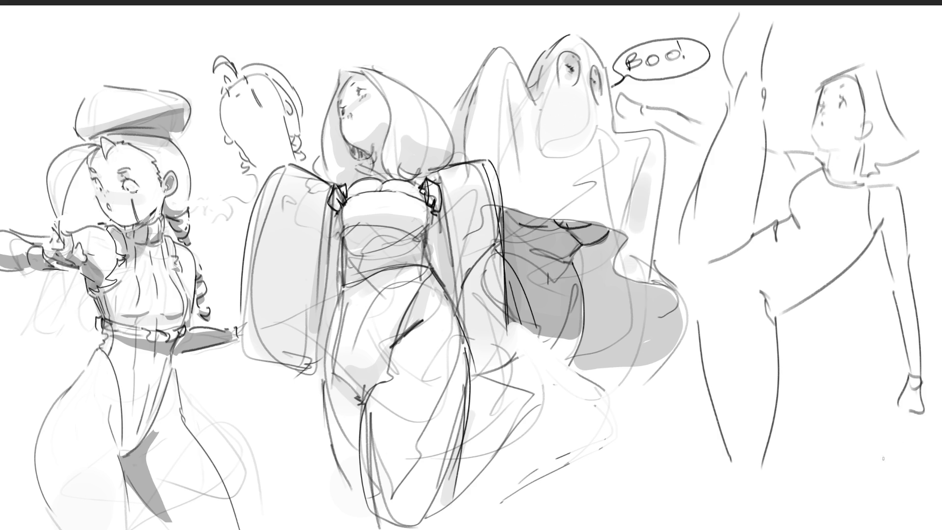
mouse_move(905, 382)
left_mouse_down()
mouse_move(886, 400)
mouse_move(900, 414)
left_mouse_up()
mouse_move(900, 415)
left_mouse_down()
mouse_move(903, 436)
mouse_move(923, 418)
left_mouse_up()
mouse_move(923, 418)
left_mouse_down()
mouse_move(930, 437)
mouse_move(932, 419)
left_mouse_up()
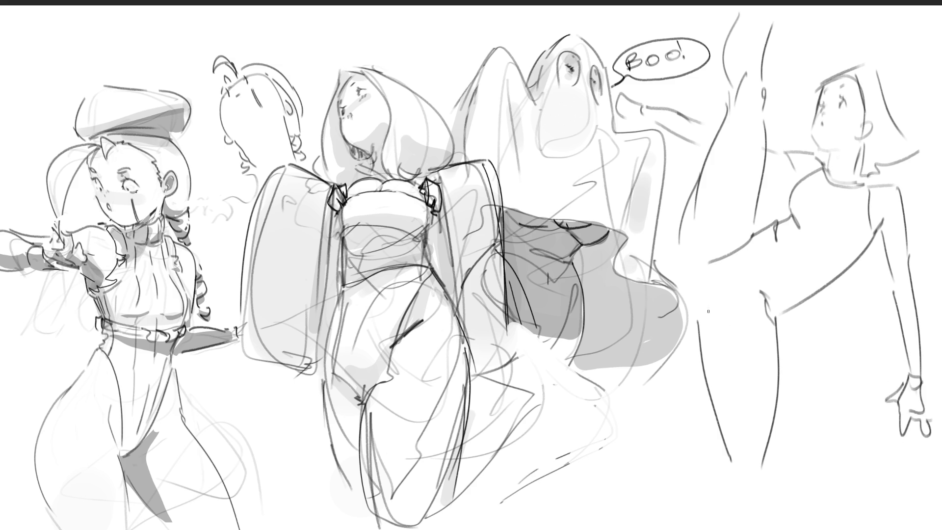
left_click_drag(695, 300, 701, 343)
left_click_drag(702, 294, 731, 291)
left_click_drag(739, 247, 693, 268)
Step: Continue the leg lines to the bottom and add torso marks, undoing the stray strokes
left_click_drag(768, 447, 756, 477)
left_click_drag(769, 446, 770, 508)
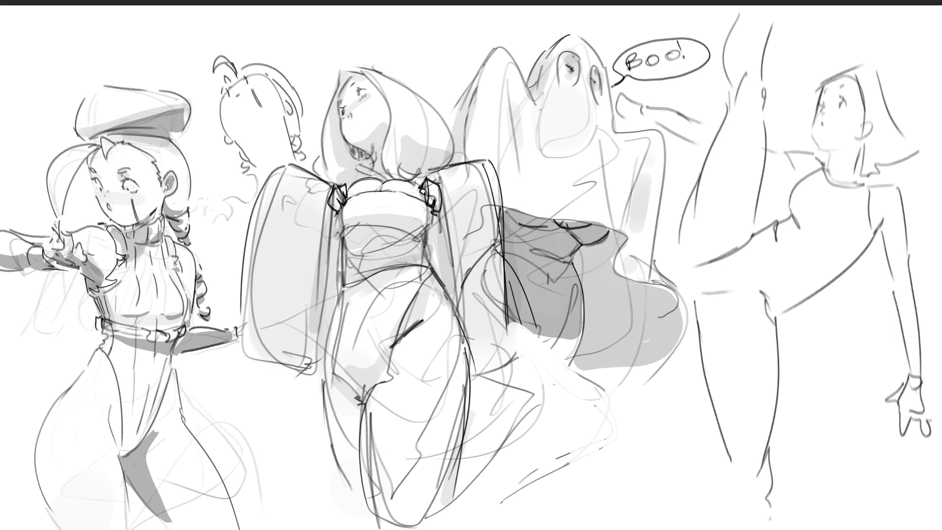
mouse_move(753, 459)
left_mouse_down()
mouse_move(756, 498)
mouse_move(737, 501)
mouse_move(729, 489)
mouse_move(726, 526)
left_mouse_up()
key("ctrl+z")
left_click_drag(771, 493, 775, 529)
left_click_drag(758, 204, 759, 235)
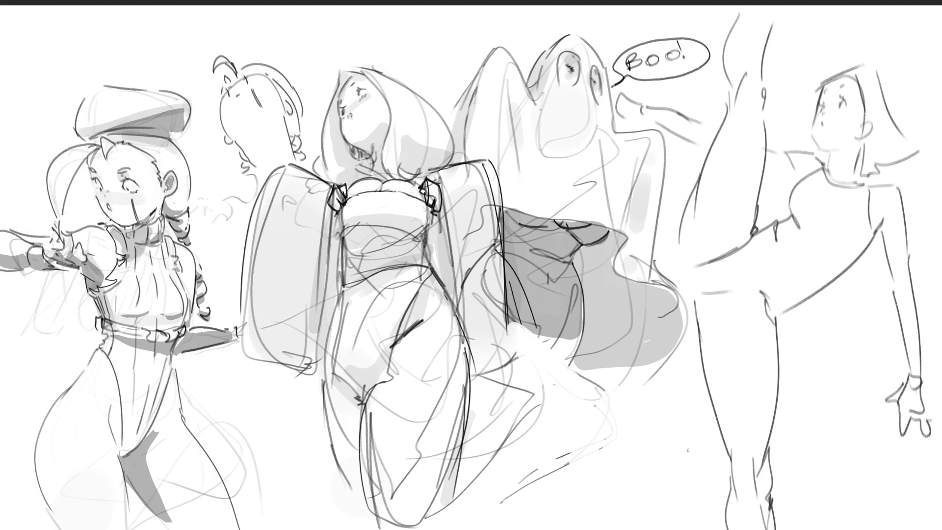
left_click_drag(767, 178, 794, 177)
key("ctrl+z")
Step: Hatch shading under the chin and along the hair edge, then lasso and delete the right-hand figures
left_click_drag(812, 141, 799, 147)
mouse_move(814, 148)
left_mouse_down()
mouse_move(805, 156)
mouse_move(820, 162)
left_mouse_up()
left_click_drag(821, 153, 826, 167)
mouse_move(862, 142)
left_mouse_down()
mouse_move(857, 178)
mouse_move(912, 166)
mouse_move(887, 172)
left_mouse_up()
left_click_drag(892, 163, 894, 170)
left_click_drag(901, 162, 911, 163)
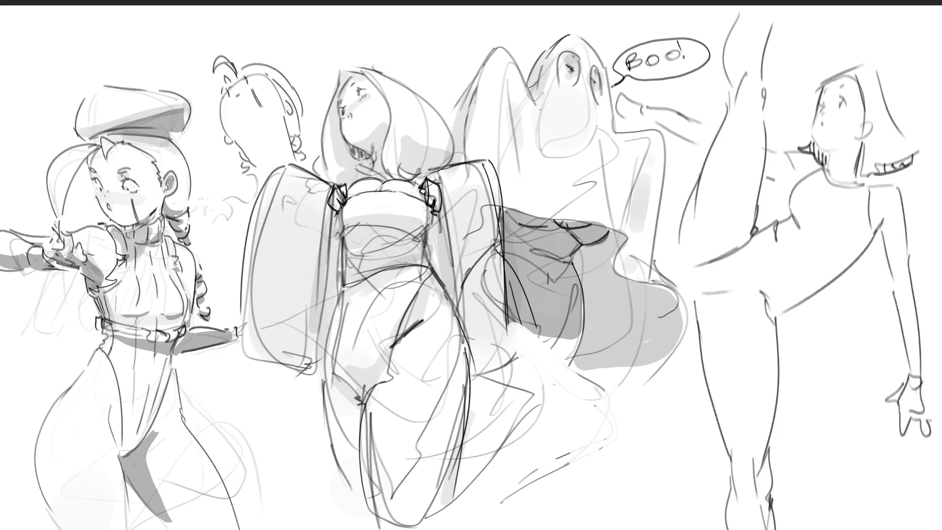
left_click_drag(873, 70, 915, 150)
mouse_move(918, 96)
left_mouse_down()
mouse_move(745, 4)
mouse_move(711, 43)
mouse_move(700, 99)
mouse_move(621, 95)
mouse_move(614, 111)
mouse_move(662, 132)
mouse_move(669, 267)
mouse_move(683, 294)
mouse_move(652, 508)
mouse_move(923, 529)
mouse_move(937, 49)
left_mouse_up()
key("Delete")
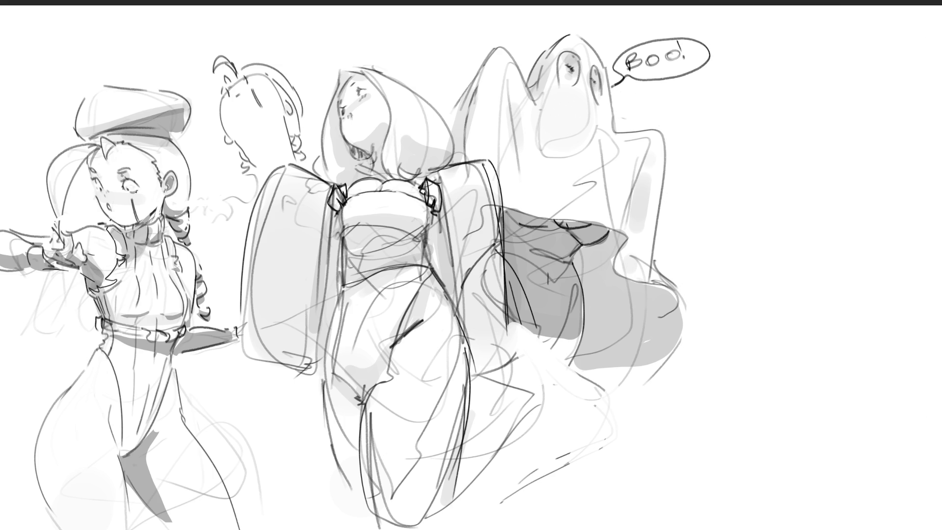
Step: Keep the figures erased and start a new head outline right of the ghost
key("ctrl+z")
key("ctrl+shift+z")
mouse_move(703, 197)
left_mouse_down()
mouse_move(717, 230)
mouse_move(732, 218)
left_mouse_up()
left_click_drag(717, 192, 727, 225)
left_click_drag(731, 221, 719, 232)
left_click_drag(718, 192, 738, 208)
left_click_drag(701, 192, 733, 160)
Step: Add an oval hair bun, a hand at the face and the head's right edge
mouse_move(762, 166)
left_mouse_down()
mouse_move(752, 203)
mouse_move(761, 196)
left_mouse_up()
mouse_move(760, 147)
left_mouse_down()
mouse_move(745, 162)
mouse_move(773, 164)
left_mouse_up()
mouse_move(772, 164)
left_mouse_down()
mouse_move(763, 165)
mouse_move(771, 169)
left_mouse_up()
left_click_drag(777, 170, 756, 198)
mouse_move(755, 208)
left_mouse_down()
mouse_move(762, 214)
mouse_move(733, 241)
mouse_move(761, 245)
mouse_move(766, 229)
left_mouse_up()
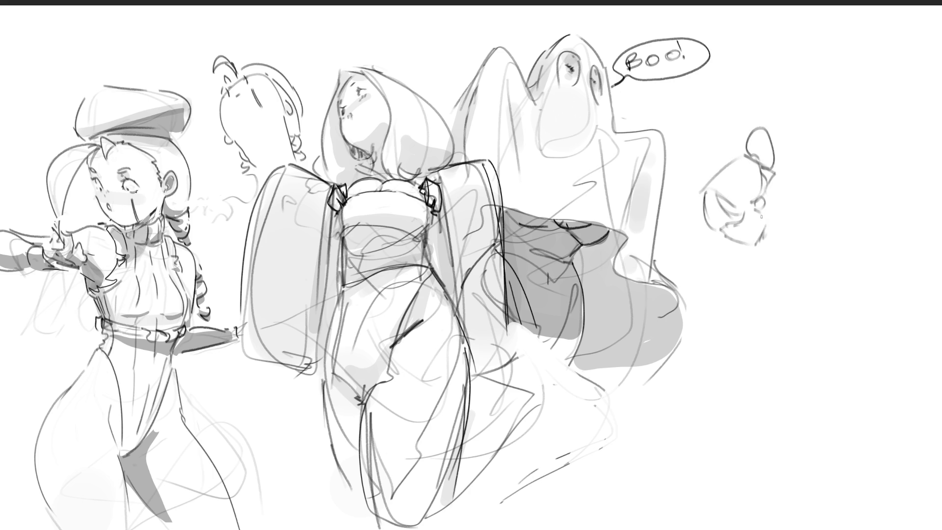
mouse_move(768, 173)
left_mouse_down()
mouse_move(771, 214)
mouse_move(790, 227)
mouse_move(758, 257)
mouse_move(750, 248)
mouse_move(772, 267)
left_mouse_up()
Step: Draw the shoulder, curved back and right side of the squatting body
mouse_move(784, 220)
left_mouse_down()
mouse_move(816, 246)
mouse_move(799, 291)
mouse_move(823, 256)
left_mouse_up()
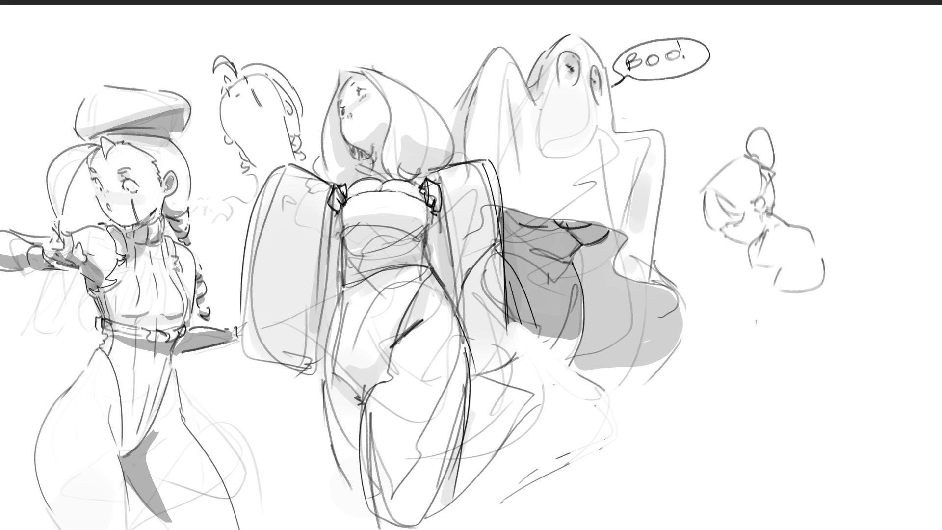
left_click_drag(773, 287, 784, 315)
mouse_move(824, 262)
left_mouse_down()
mouse_move(835, 324)
mouse_move(790, 338)
mouse_move(810, 347)
left_mouse_up()
mouse_move(835, 330)
left_mouse_down()
mouse_move(834, 352)
mouse_move(806, 342)
mouse_move(825, 399)
mouse_move(832, 392)
left_mouse_up()
mouse_move(788, 337)
left_mouse_down()
mouse_move(732, 387)
mouse_move(823, 411)
left_mouse_up()
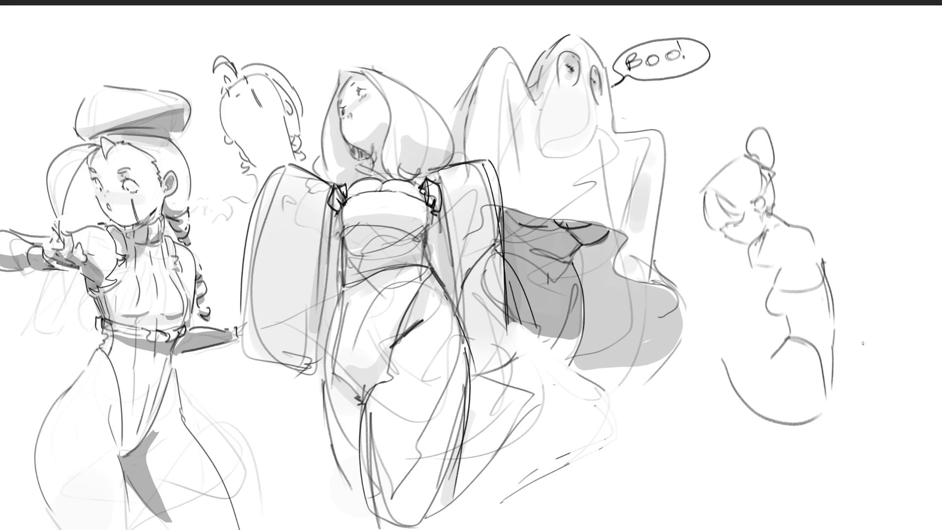
left_click_drag(833, 342, 839, 410)
Step: Draw both lower legs with feet, the bent knee and the left leg contour
mouse_move(774, 425)
left_mouse_down()
mouse_move(794, 441)
mouse_move(775, 455)
mouse_move(795, 471)
left_mouse_up()
left_click_drag(776, 439, 771, 478)
left_click_drag(770, 478, 791, 475)
left_click_drag(794, 440, 793, 465)
mouse_move(819, 421)
left_mouse_down()
mouse_move(805, 461)
mouse_move(765, 465)
mouse_move(775, 476)
left_mouse_up()
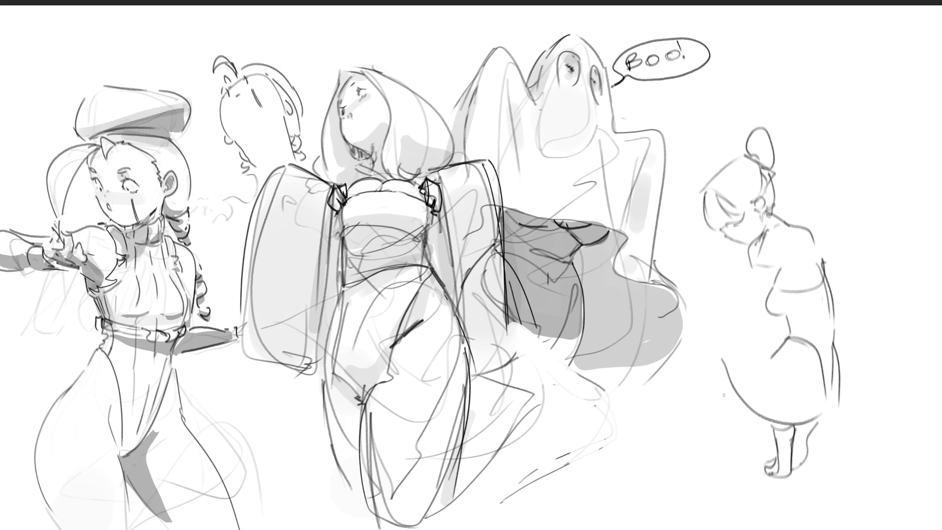
left_click_drag(707, 322, 770, 354)
mouse_move(742, 320)
left_mouse_down()
mouse_move(768, 351)
mouse_move(744, 299)
mouse_move(776, 323)
left_mouse_up()
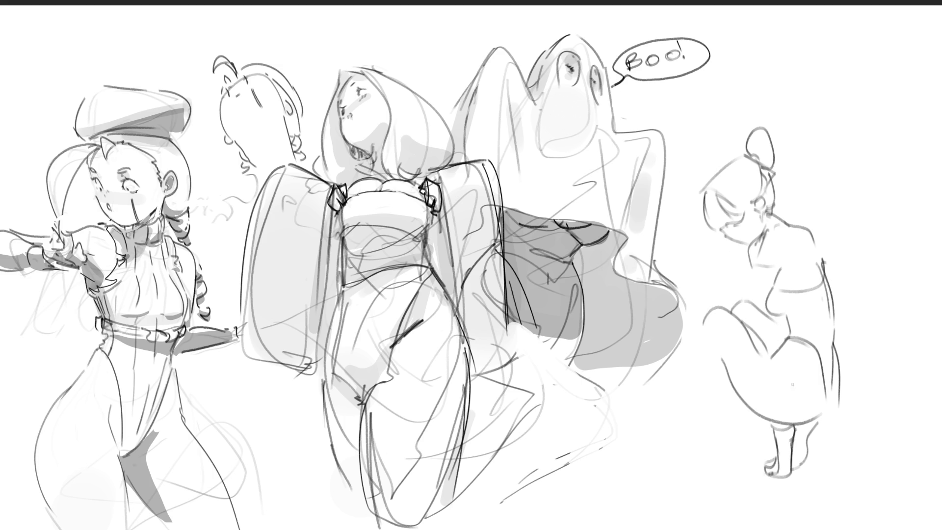
left_click_drag(705, 324, 732, 384)
mouse_move(748, 251)
left_mouse_down()
mouse_move(729, 295)
mouse_move(778, 265)
mouse_move(711, 306)
mouse_move(682, 345)
mouse_move(742, 293)
mouse_move(767, 288)
left_mouse_up()
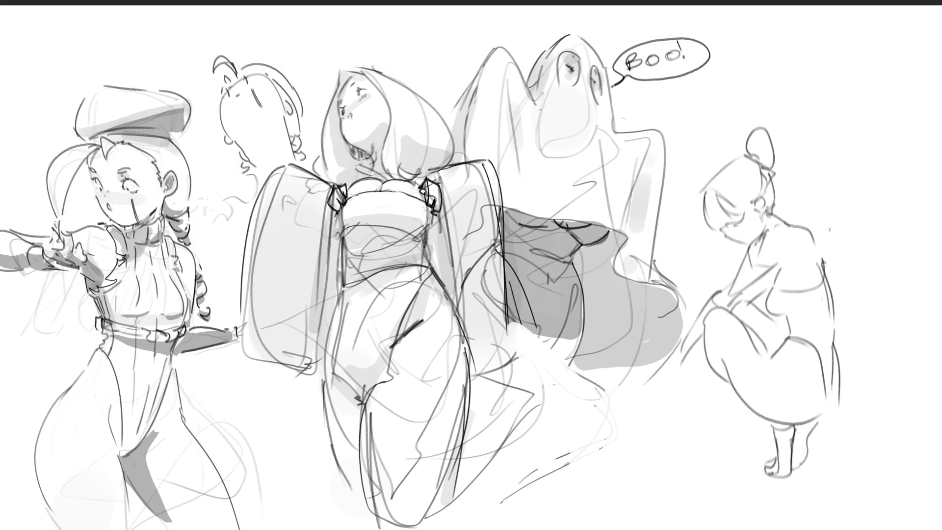
Step: Fade the squatting figure to a light gray guide with a large soft Eraser
mouse_move(682, 346)
left_mouse_down()
mouse_move(677, 395)
mouse_move(682, 387)
mouse_move(663, 383)
left_mouse_up()
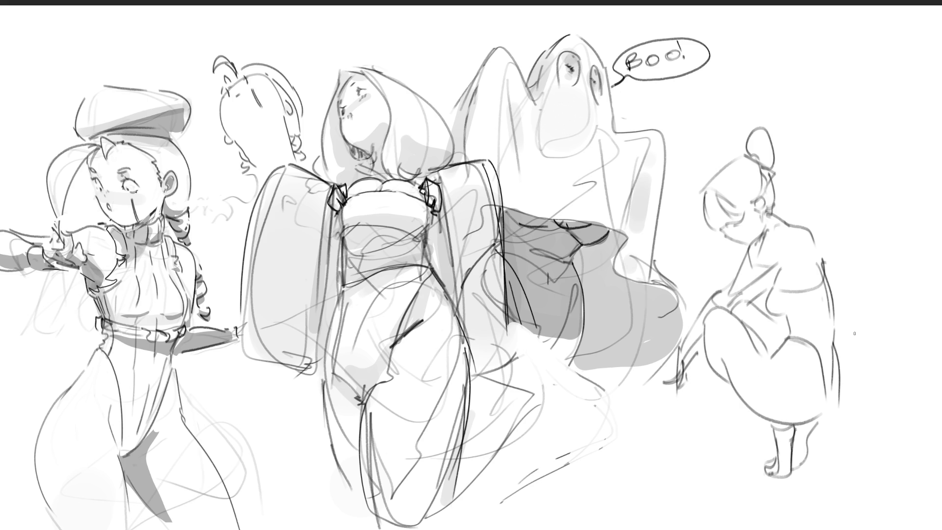
mouse_move(841, 109)
left_mouse_down()
mouse_move(768, 157)
mouse_move(717, 372)
mouse_move(711, 147)
mouse_move(774, 141)
mouse_move(744, 153)
mouse_move(877, 478)
left_mouse_up()
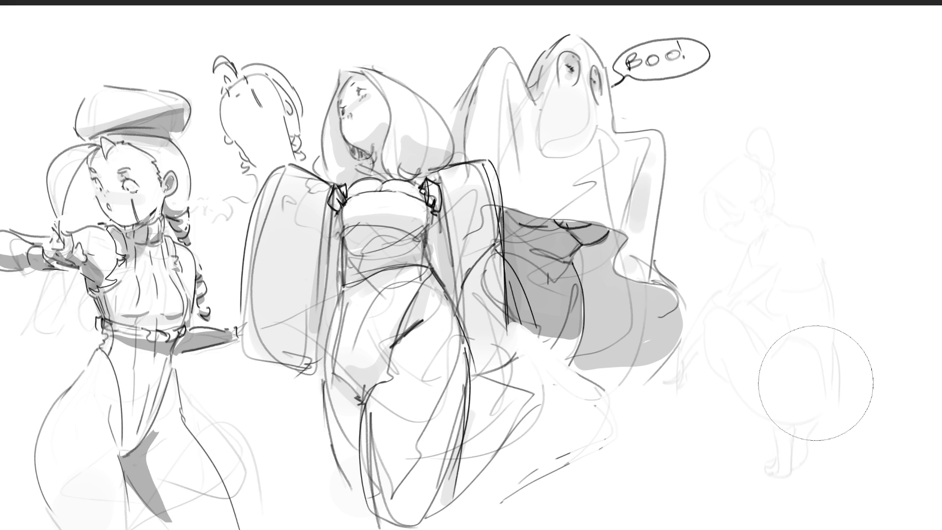
key("ctrl+t")
Step: Nudge the faded figure slightly right, then start a darker head with a bun over it
left_click_drag(793, 391, 804, 391)
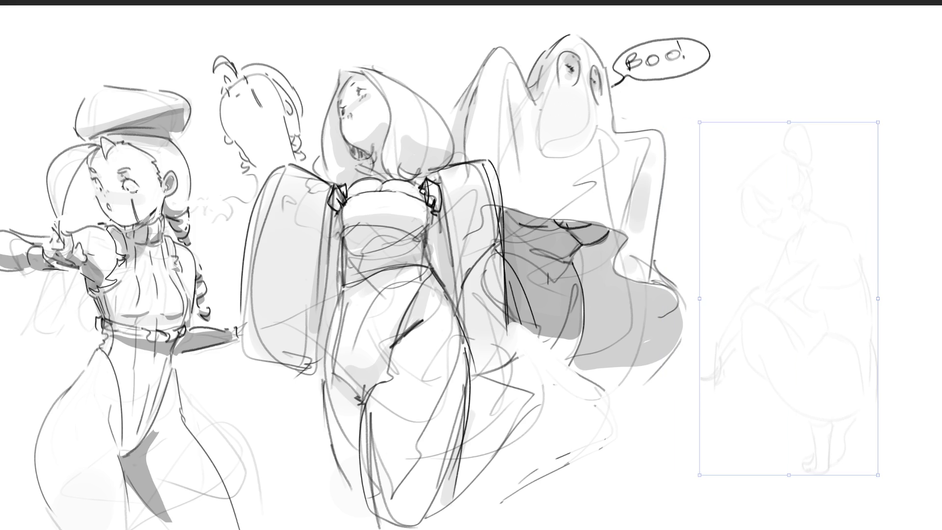
key("Return")
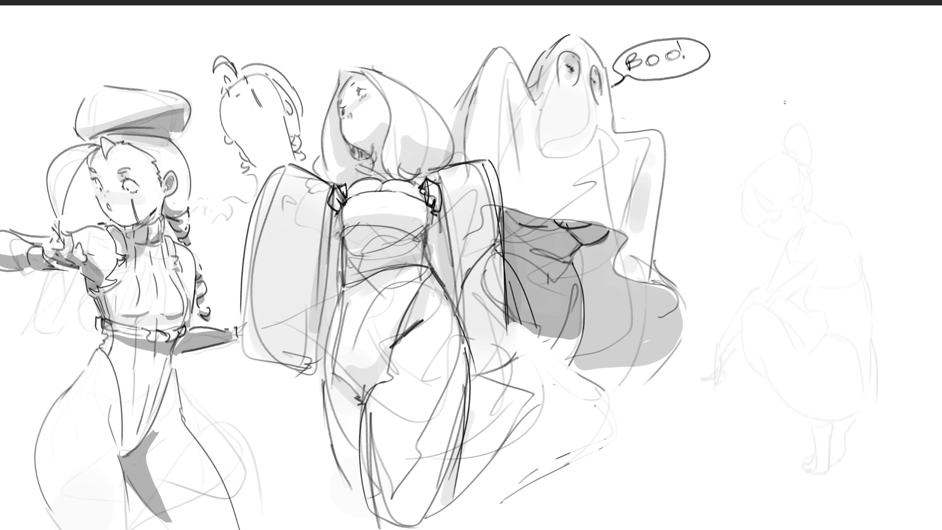
mouse_move(779, 73)
left_mouse_down()
mouse_move(774, 94)
mouse_move(803, 100)
mouse_move(812, 74)
mouse_move(820, 93)
mouse_move(824, 54)
mouse_move(834, 90)
left_mouse_up()
left_click(795, 53)
mouse_move(800, 37)
left_mouse_down()
mouse_move(787, 42)
mouse_move(821, 9)
left_mouse_up()
mouse_move(822, 45)
left_mouse_down()
mouse_move(829, 40)
mouse_move(823, 59)
mouse_move(833, 84)
left_mouse_up()
mouse_move(824, 52)
left_mouse_down()
mouse_move(834, 76)
mouse_move(871, 93)
left_mouse_up()
Step: Add ear and bun details plus the long shoulder and arm lines
mouse_move(838, 63)
left_mouse_down()
mouse_move(896, 73)
mouse_move(898, 107)
mouse_move(910, 106)
mouse_move(881, 94)
mouse_move(903, 123)
left_mouse_up()
left_click_drag(917, 93, 870, 164)
mouse_move(881, 96)
left_mouse_down()
mouse_move(862, 124)
mouse_move(862, 166)
left_mouse_up()
left_click_drag(781, 51, 708, 106)
mouse_move(753, 95)
left_mouse_down()
mouse_move(704, 108)
mouse_move(731, 160)
left_mouse_up()
left_click_drag(706, 111, 780, 157)
mouse_move(805, 106)
left_mouse_down()
mouse_move(815, 106)
mouse_move(787, 111)
mouse_move(779, 100)
left_mouse_up()
Step: Draw the face, jaw, darker neck and collar lines, and a small hand
mouse_move(802, 90)
left_mouse_down()
mouse_move(809, 96)
mouse_move(787, 129)
mouse_move(826, 137)
mouse_move(834, 103)
mouse_move(825, 138)
left_mouse_up()
left_click_drag(829, 81, 827, 148)
mouse_move(826, 151)
left_mouse_down()
mouse_move(773, 156)
mouse_move(841, 140)
mouse_move(816, 161)
mouse_move(795, 157)
left_mouse_up()
mouse_move(786, 146)
left_mouse_down()
mouse_move(756, 144)
mouse_move(760, 168)
left_mouse_up()
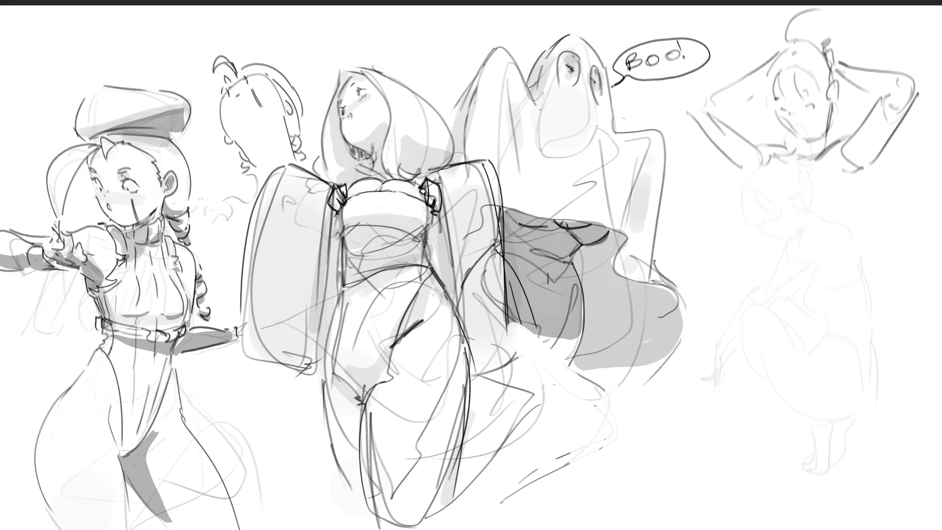
mouse_move(780, 123)
left_mouse_down()
mouse_move(795, 137)
mouse_move(827, 137)
mouse_move(825, 156)
mouse_move(804, 154)
left_mouse_up()
left_click_drag(815, 144, 809, 166)
left_click_drag(806, 168, 757, 203)
Step: Draw the arm, torso, waistline and hip contours of the right figure
left_click_drag(809, 151, 810, 190)
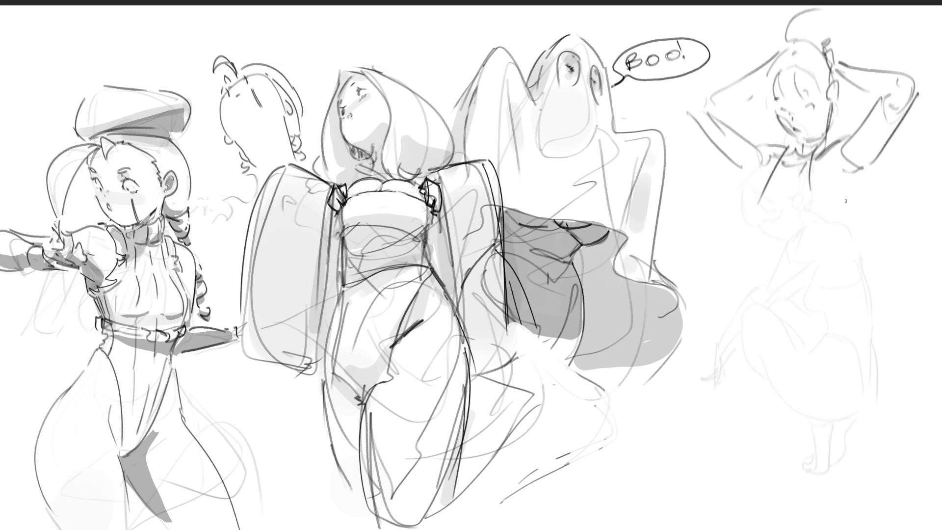
left_click_drag(871, 165, 843, 222)
left_click_drag(759, 220, 823, 223)
mouse_move(766, 231)
left_mouse_down()
mouse_move(810, 245)
mouse_move(827, 227)
left_mouse_up()
left_click_drag(833, 225, 840, 272)
mouse_move(773, 238)
left_mouse_down()
mouse_move(756, 346)
mouse_move(707, 390)
left_mouse_up()
left_click_drag(738, 362, 849, 325)
mouse_move(850, 231)
left_mouse_down()
mouse_move(882, 332)
mouse_move(746, 403)
left_mouse_up()
mouse_move(770, 331)
left_mouse_down()
mouse_move(709, 406)
mouse_move(776, 490)
left_mouse_up()
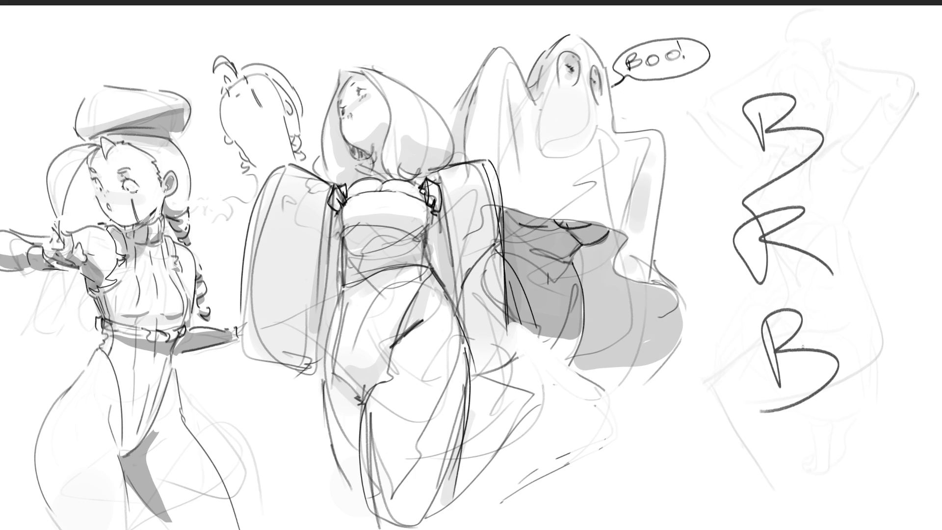
Step: Clear the hand-drawn BRB lettering from the sketch by undoing its strokes
left_click_drag(816, 82, 837, 305)
key("ctrl+z")
key("ctrl+z")
key("ctrl+z")
key("ctrl+z")
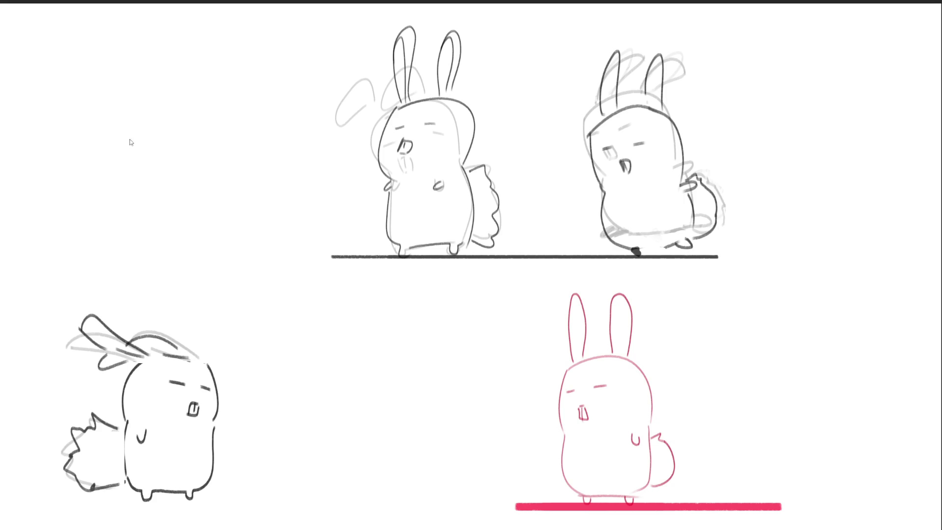
Step: Show the timeline again and draw a red outlined box left of the bunnies
key("Tab")
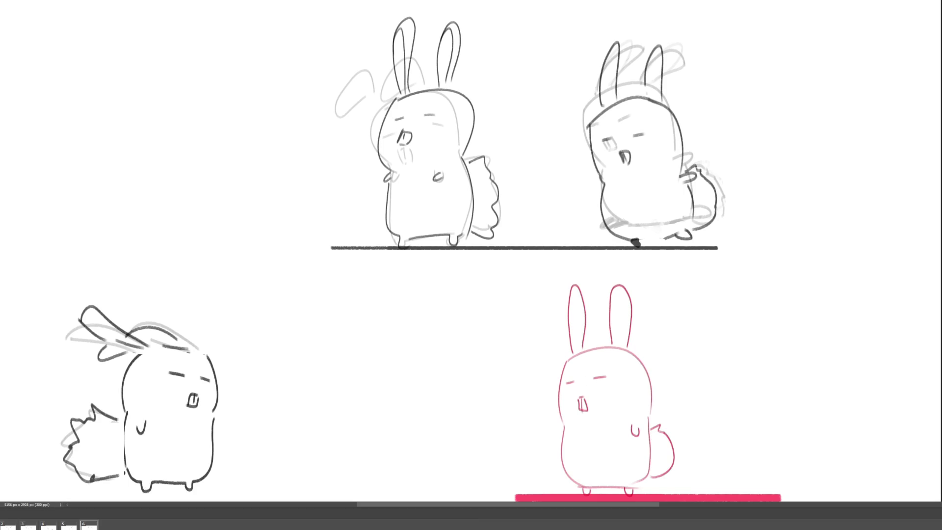
left_click_drag(160, 134, 158, 189)
mouse_move(161, 131)
left_mouse_down()
mouse_move(242, 124)
mouse_move(247, 194)
mouse_move(153, 200)
left_mouse_up()
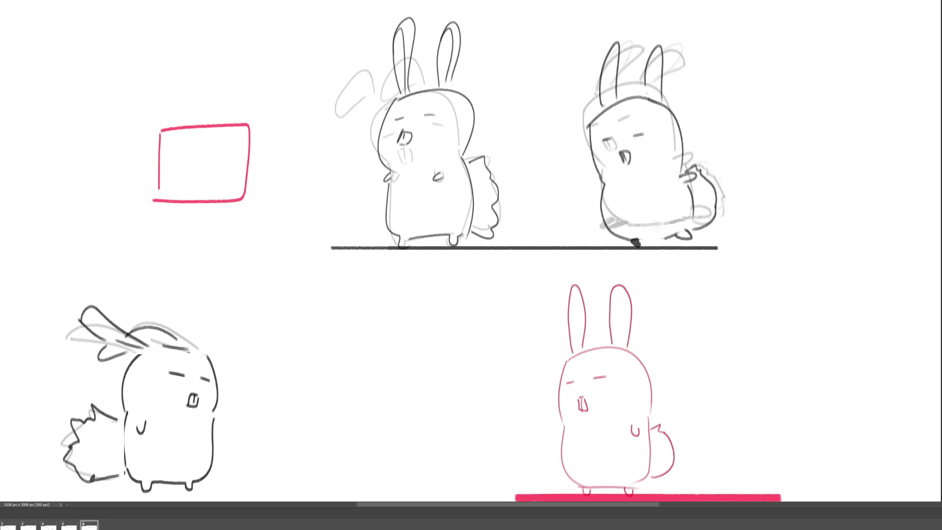
Step: Step through the animation frames to frame 6, discarding a trial arm stroke
key("space")
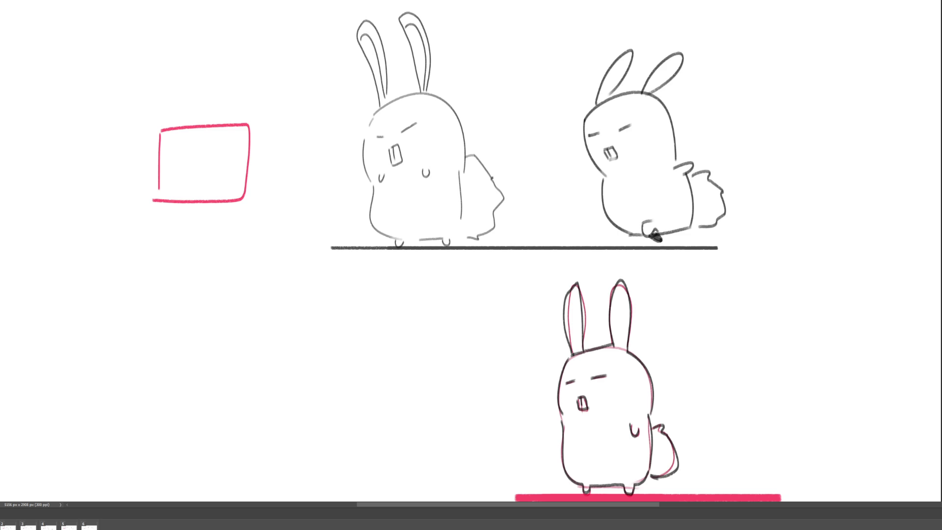
mouse_move(137, 160)
left_mouse_down()
mouse_move(146, 184)
mouse_move(169, 160)
left_mouse_up()
key("ctrl+z")
key("Right")
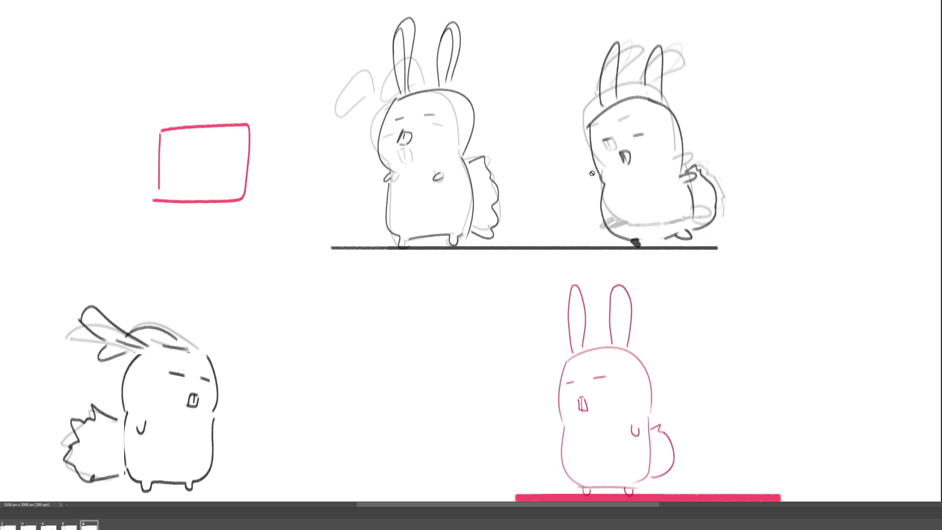
key("Right")
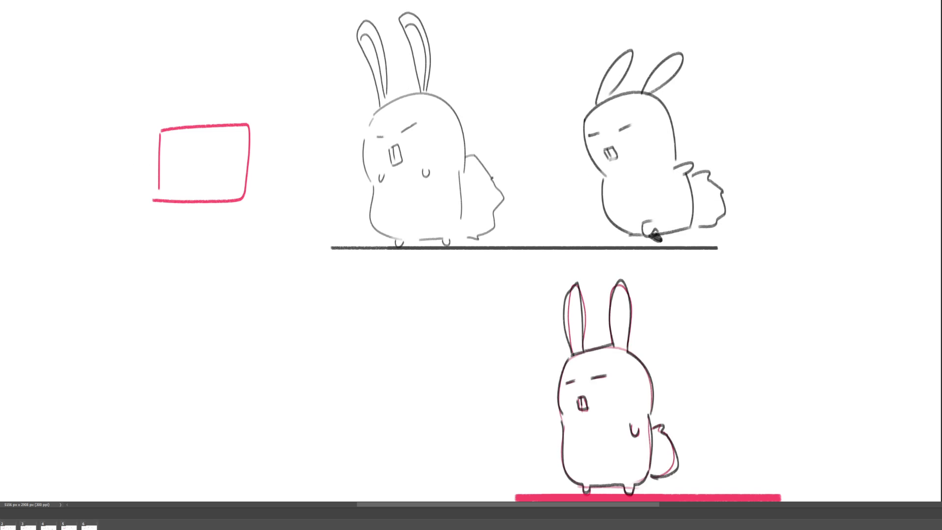
Step: Sketch an arm curving down to the red box's bottom-left corner
mouse_move(120, 158)
left_mouse_down()
mouse_move(141, 184)
mouse_move(168, 169)
mouse_move(95, 139)
mouse_move(119, 133)
mouse_move(113, 126)
mouse_move(132, 138)
left_mouse_up()
key("ctrl+z")
key("ctrl+z")
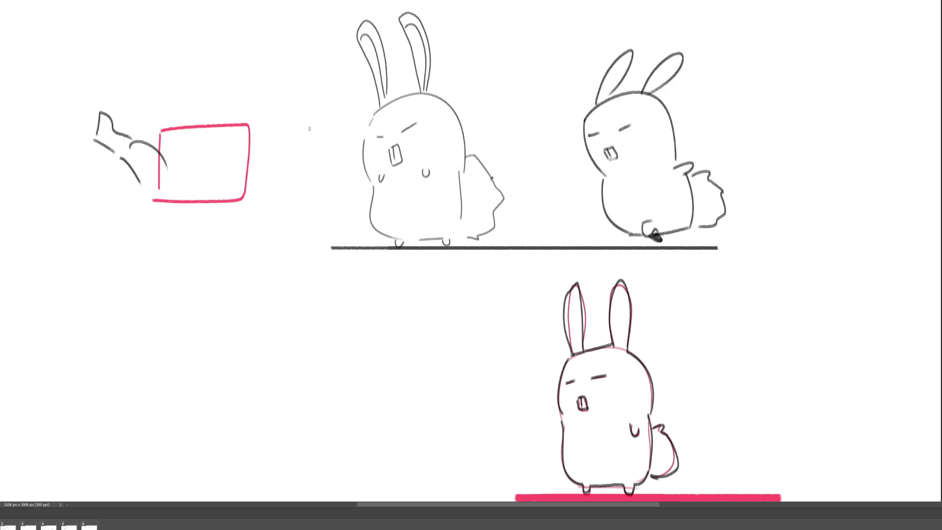
left_click_drag(142, 189, 161, 202)
Step: Outline the palm inside the box and a finger rising above it, then advance a frame
left_click_drag(214, 167, 231, 145)
left_click_drag(254, 111, 246, 192)
left_click_drag(160, 112, 156, 143)
mouse_move(159, 101)
left_mouse_down()
mouse_move(146, 36)
mouse_move(172, 92)
mouse_move(198, 39)
mouse_move(221, 87)
mouse_move(255, 51)
mouse_move(254, 105)
left_mouse_up()
left_click_drag(180, 120, 223, 116)
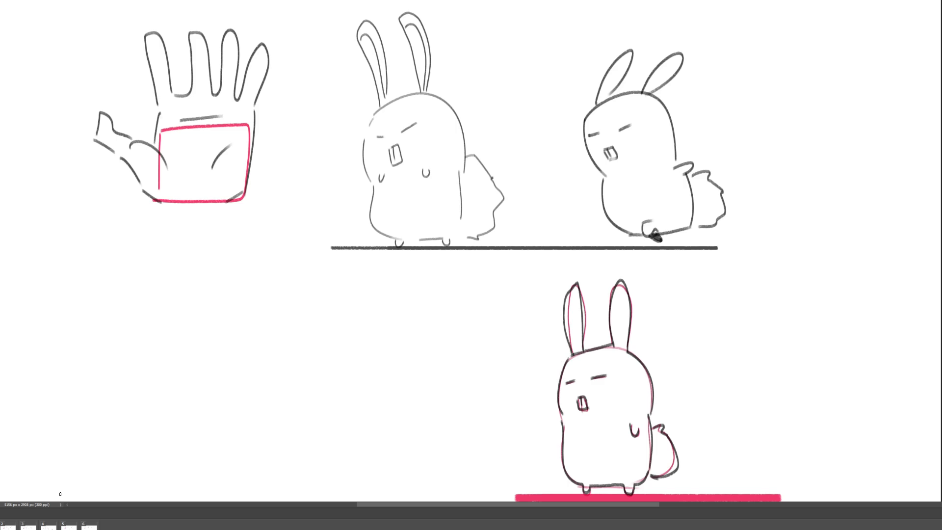
key("Right")
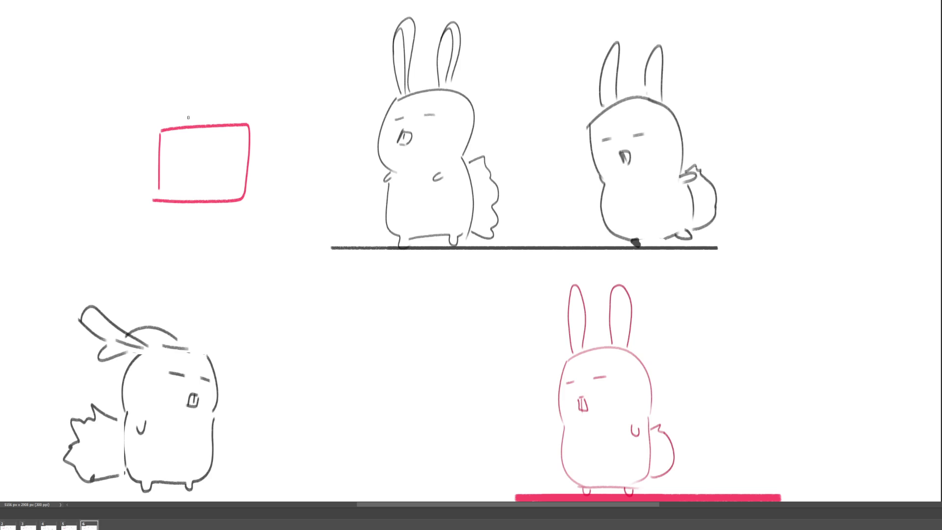
Step: Sketch a paw shape over the red box's left edge with strokes along its bottom and right
left_click_drag(146, 161, 150, 186)
mouse_move(146, 161)
left_mouse_down()
mouse_move(189, 158)
mouse_move(174, 180)
left_mouse_up()
left_click_drag(147, 184, 207, 200)
left_click_drag(247, 167, 243, 196)
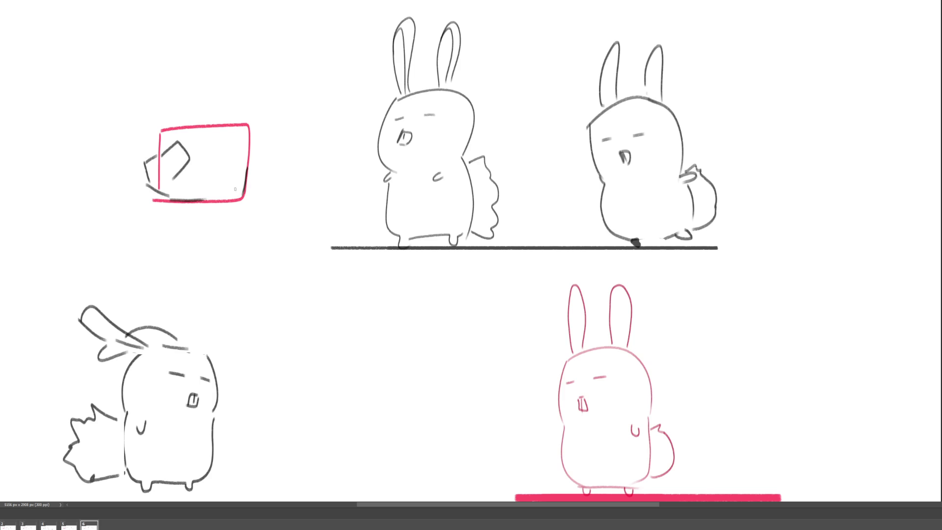
left_click_drag(190, 164, 201, 184)
left_click_drag(212, 161, 207, 184)
left_click_drag(231, 190, 238, 197)
Step: Draw the hand's fingers rising above the red box's top edge
mouse_move(155, 121)
left_mouse_down()
mouse_move(163, 147)
mouse_move(176, 123)
mouse_move(187, 145)
left_mouse_up()
mouse_move(181, 109)
left_mouse_down()
mouse_move(208, 108)
mouse_move(190, 145)
left_mouse_up()
mouse_move(209, 100)
left_mouse_down()
mouse_move(204, 144)
mouse_move(227, 136)
mouse_move(201, 153)
left_mouse_up()
left_click_drag(239, 106, 231, 157)
left_click_drag(249, 139, 246, 193)
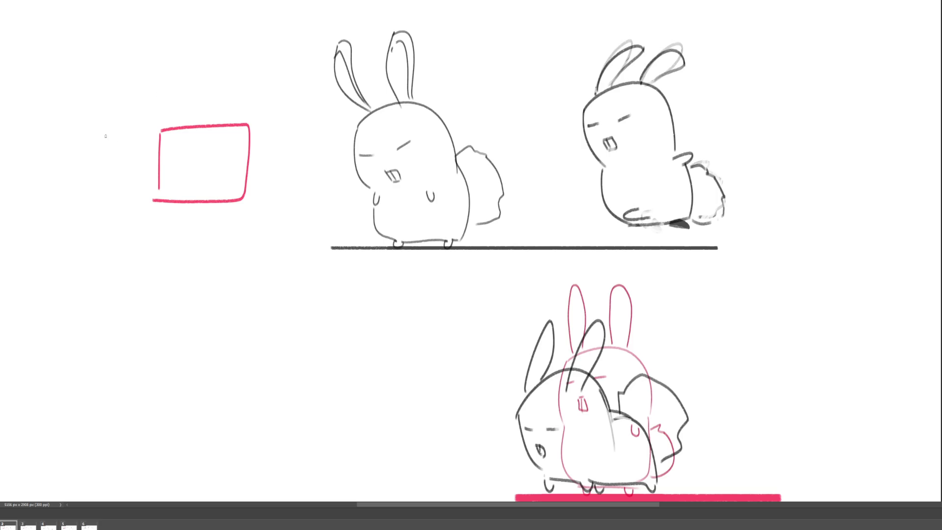
Step: Sketch an arm reaching in from the left toward the red box
left_click_drag(108, 131, 112, 162)
mouse_move(113, 128)
left_mouse_down()
mouse_move(127, 153)
mouse_move(114, 178)
left_mouse_up()
left_click_drag(125, 146, 144, 198)
left_click_drag(140, 160, 231, 200)
left_click_drag(243, 186, 235, 199)
left_click_drag(226, 163, 244, 194)
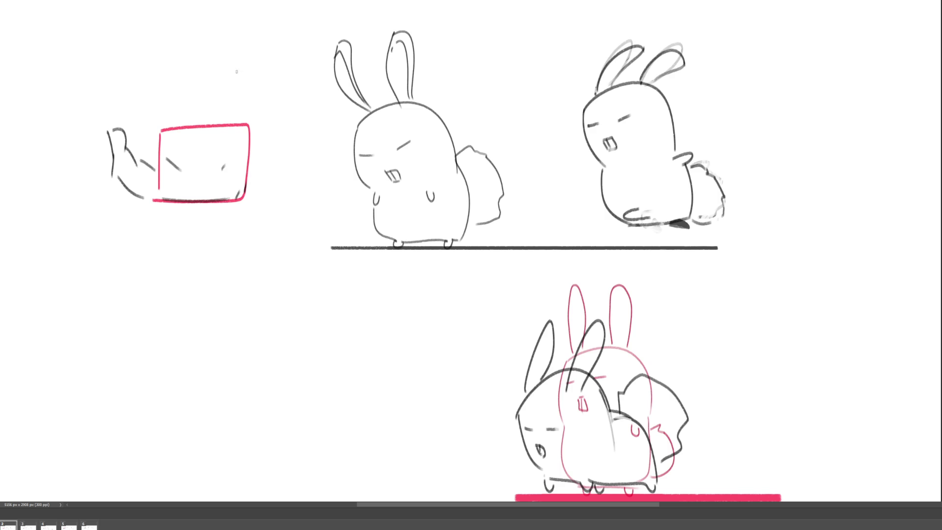
Step: Draw raised finger loops above the box's top-right, extending down to the box
mouse_move(227, 67)
left_mouse_down()
mouse_move(234, 84)
mouse_move(244, 74)
left_mouse_up()
mouse_move(244, 78)
left_mouse_down()
mouse_move(247, 89)
mouse_move(236, 96)
left_mouse_up()
left_click_drag(247, 76, 236, 121)
left_click_drag(248, 84, 251, 121)
mouse_move(203, 83)
left_mouse_down()
mouse_move(202, 66)
mouse_move(216, 88)
mouse_move(206, 102)
left_mouse_up()
left_click_drag(214, 89, 209, 119)
Step: Add the middle and leftmost finger loops and line the hand along the box's sides
mouse_move(175, 91)
left_mouse_down()
mouse_move(190, 89)
mouse_move(177, 111)
left_mouse_up()
left_click_drag(190, 92, 192, 117)
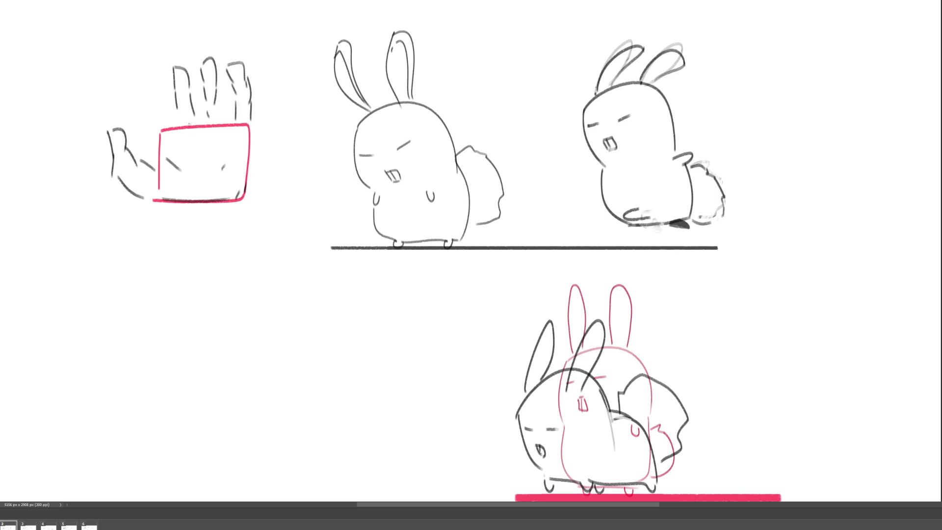
left_click_drag(140, 75, 155, 117)
mouse_move(140, 73)
left_mouse_down()
mouse_move(156, 68)
mouse_move(158, 82)
left_mouse_up()
mouse_move(146, 91)
left_mouse_down()
mouse_move(156, 118)
mouse_move(165, 114)
mouse_move(157, 157)
left_mouse_up()
left_click_drag(248, 125, 246, 159)
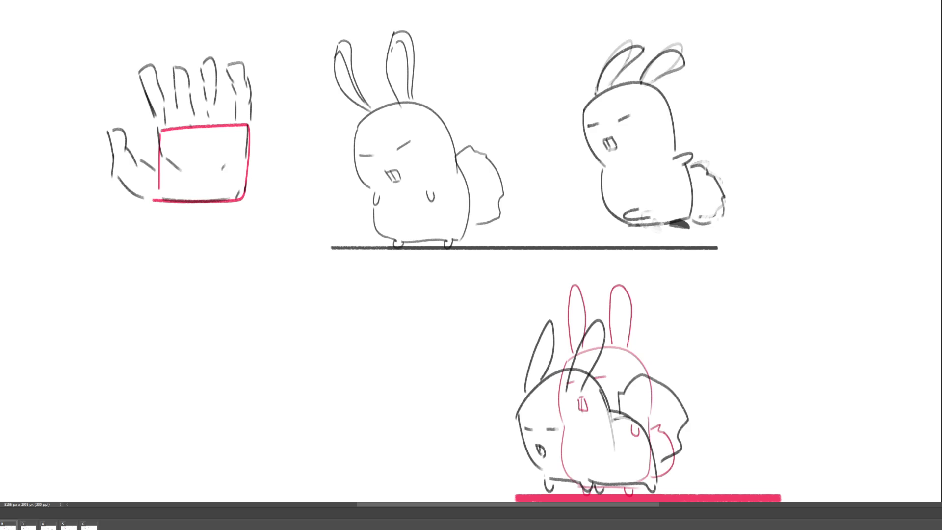
Step: On frame 3, sketch the thumb left of the red box and a stroke under it
left_click(28, 526)
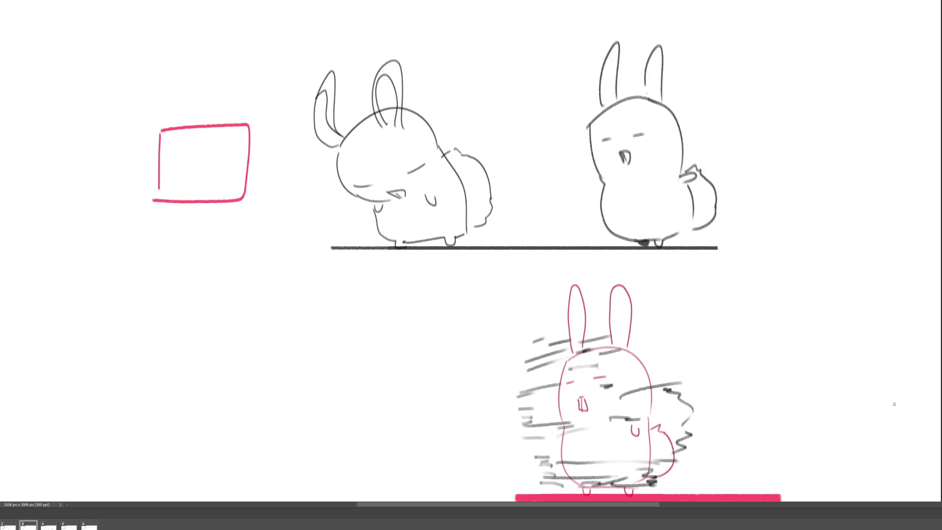
mouse_move(124, 158)
left_mouse_down()
mouse_move(141, 155)
mouse_move(137, 188)
mouse_move(148, 169)
left_mouse_up()
left_click_drag(148, 156, 175, 179)
left_click_drag(157, 203, 242, 181)
left_click_drag(232, 147, 223, 171)
Step: Draw the hand along the box's right side with fingers rising above the box
left_click_drag(245, 136, 244, 183)
left_click_drag(242, 101, 242, 131)
left_click_drag(227, 68, 224, 90)
left_click_drag(241, 77, 230, 115)
mouse_move(202, 108)
left_mouse_down()
mouse_move(207, 78)
mouse_move(214, 104)
mouse_move(156, 115)
left_mouse_up()
mouse_move(152, 147)
left_mouse_down()
mouse_move(158, 132)
mouse_move(190, 124)
left_mouse_up()
left_click_drag(216, 125, 226, 145)
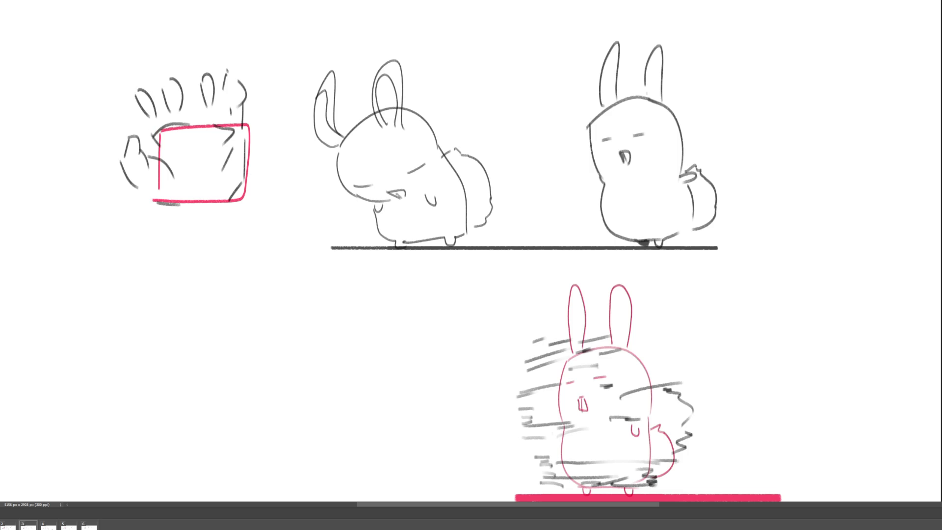
Step: On frame 4, draw a cupped thumb left of the red box and palm lines inside it
left_click(50, 527)
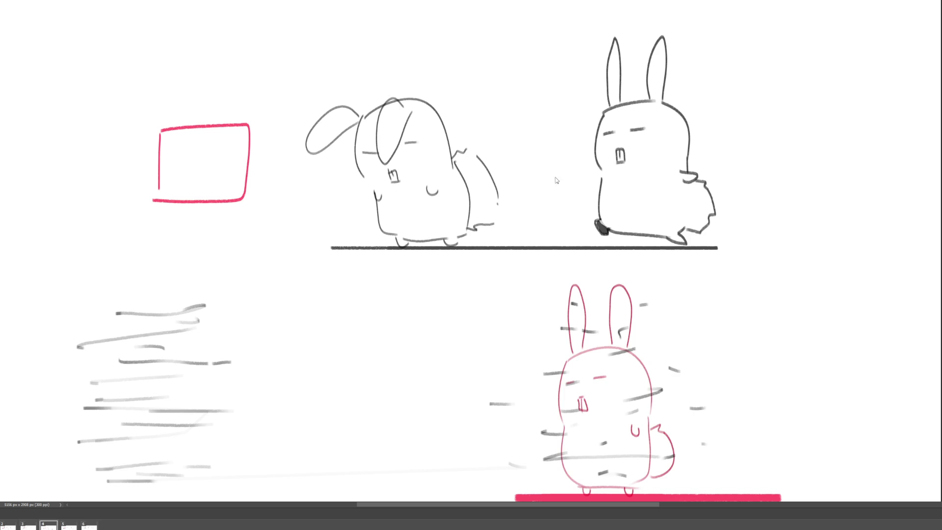
mouse_move(127, 154)
left_mouse_down()
mouse_move(127, 178)
mouse_move(159, 165)
mouse_move(163, 198)
left_mouse_up()
mouse_move(158, 165)
left_mouse_down()
mouse_move(163, 197)
mouse_move(176, 171)
left_mouse_up()
left_click_drag(132, 150, 153, 135)
mouse_move(153, 135)
left_mouse_down()
mouse_move(157, 167)
mouse_move(194, 163)
left_mouse_up()
left_click_drag(171, 196, 242, 195)
mouse_move(224, 160)
left_mouse_down()
mouse_move(214, 172)
mouse_move(244, 197)
left_mouse_up()
Step: Draw the hand's fingers above the red box, then play the animation through all frames
mouse_move(216, 122)
left_mouse_down()
mouse_move(219, 101)
mouse_move(232, 133)
mouse_move(247, 130)
left_mouse_up()
left_click_drag(192, 103, 202, 137)
left_click_drag(203, 93, 216, 127)
left_click_drag(173, 103, 181, 138)
mouse_move(172, 104)
left_mouse_down()
mouse_move(175, 95)
mouse_move(185, 134)
mouse_move(168, 125)
left_mouse_up()
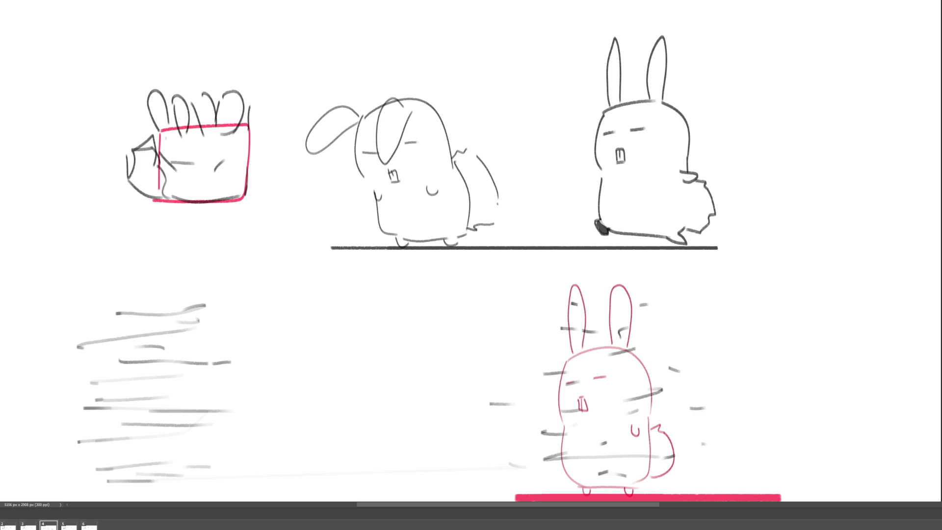
key("space")
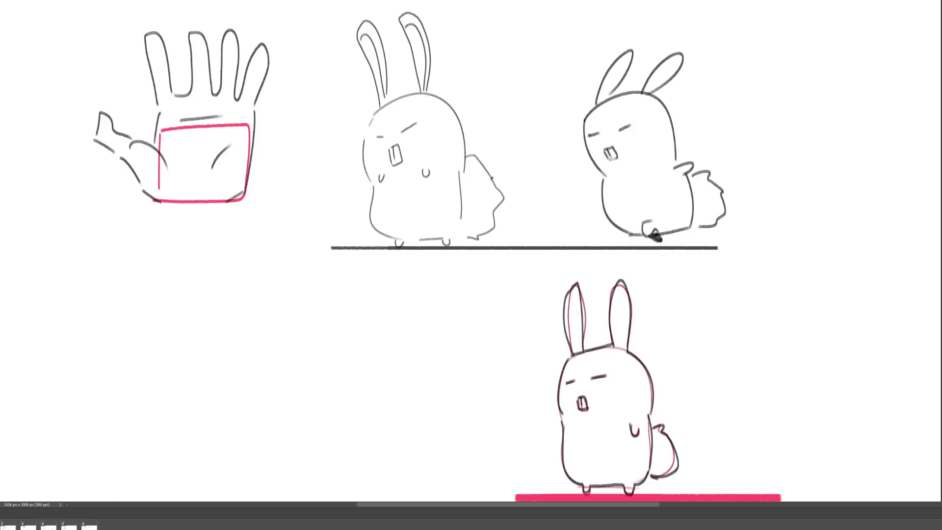
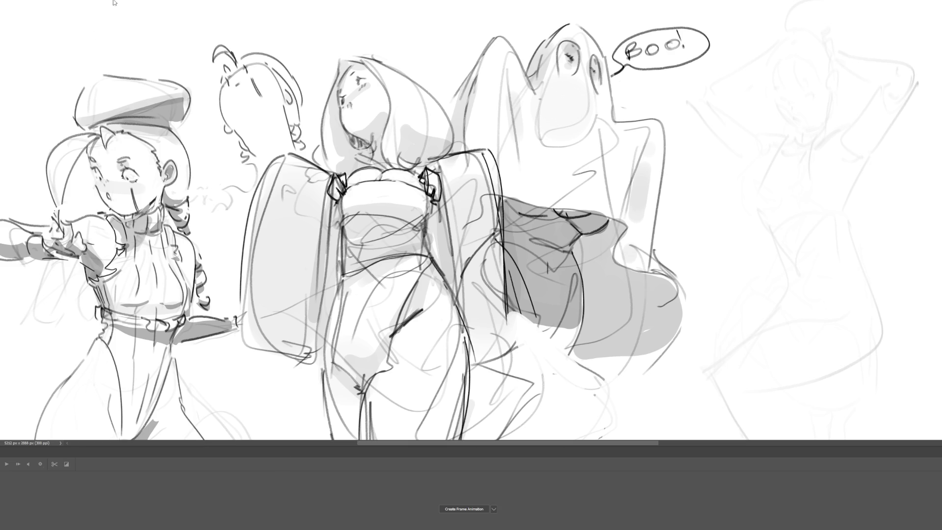
Step: Hide the Timeline panel, then enlarge the brush and shrink it back to a small size
key("Tab")
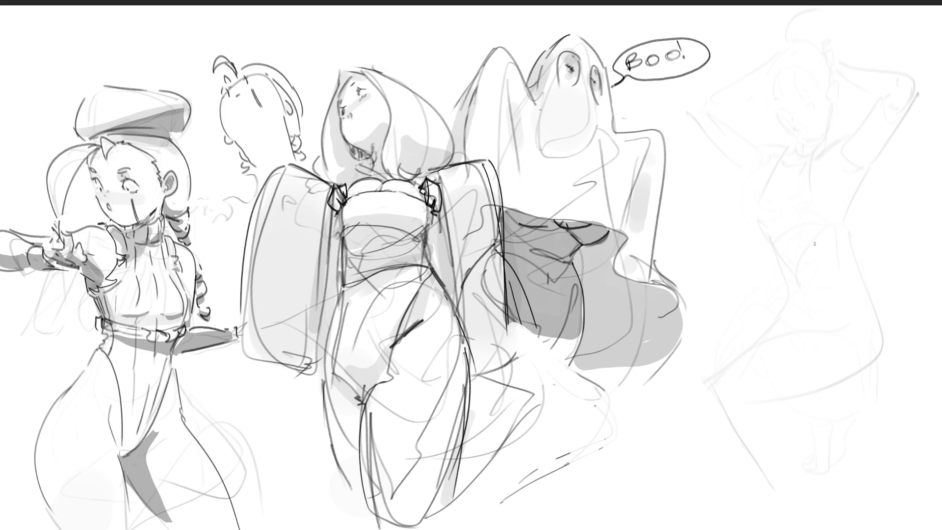
key("e")
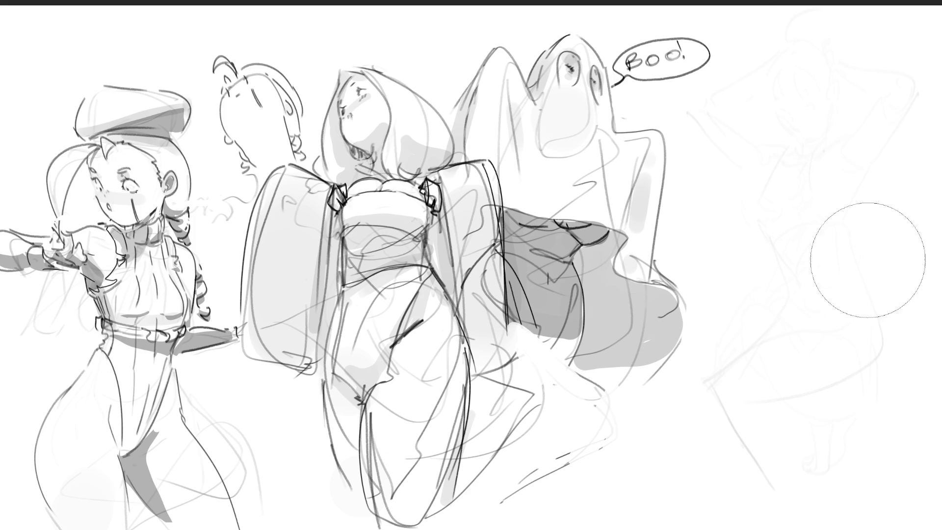
key("e")
Step: Sketch an oval head with ear and face marks, undoing one stray stroke
mouse_move(731, 135)
left_mouse_down()
mouse_move(731, 104)
mouse_move(755, 85)
mouse_move(782, 123)
left_mouse_up()
mouse_move(730, 98)
left_mouse_down()
mouse_move(729, 117)
mouse_move(760, 172)
left_mouse_up()
mouse_move(788, 139)
left_mouse_down()
mouse_move(761, 174)
mouse_move(741, 157)
left_mouse_up()
left_click_drag(733, 124, 762, 137)
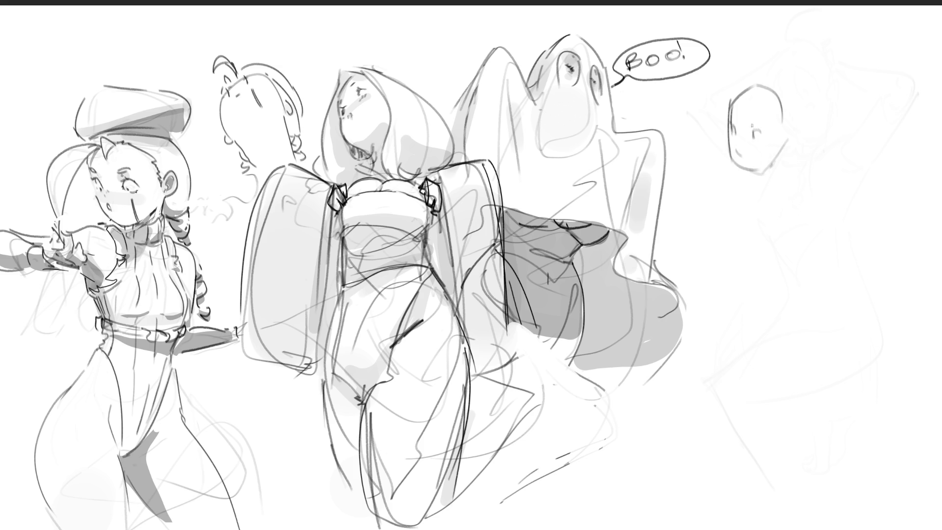
mouse_move(752, 108)
left_mouse_down()
mouse_move(782, 148)
mouse_move(751, 180)
mouse_move(773, 182)
left_mouse_up()
key("ctrl+z")
Step: Draw the neck, shoulders, arms and torso with its side and waist lines
mouse_move(751, 171)
left_mouse_down()
mouse_move(754, 210)
mouse_move(786, 184)
mouse_move(793, 201)
mouse_move(770, 203)
mouse_move(809, 205)
mouse_move(717, 199)
mouse_move(729, 213)
mouse_move(693, 234)
mouse_move(704, 243)
left_mouse_up()
mouse_move(716, 207)
left_mouse_down()
mouse_move(688, 258)
mouse_move(735, 242)
left_mouse_up()
left_click_drag(777, 224, 753, 241)
left_click_drag(790, 212, 768, 260)
mouse_move(738, 267)
left_mouse_down()
mouse_move(768, 259)
mouse_move(754, 275)
left_mouse_up()
left_click_drag(789, 239, 788, 269)
mouse_move(805, 184)
left_mouse_down()
mouse_move(807, 270)
mouse_move(789, 267)
left_mouse_up()
Step: Sketch the hips and upper leg lines, undoing an extra leg stroke
left_click_drag(728, 278, 738, 301)
left_click_drag(791, 265, 802, 302)
left_click_drag(730, 279, 761, 329)
left_click_drag(797, 299, 776, 342)
left_click_drag(727, 279, 731, 336)
mouse_move(805, 293)
left_mouse_down()
mouse_move(808, 337)
mouse_move(778, 434)
left_mouse_up()
mouse_move(716, 342)
left_mouse_down()
mouse_move(731, 374)
mouse_move(736, 466)
left_mouse_up()
key("ctrl+z")
key("ctrl+z")
Step: Draw the inner and outer leg lines and calves down to the page bottom
left_click_drag(769, 348, 750, 460)
left_click_drag(721, 327, 739, 489)
left_click_drag(717, 428, 732, 529)
left_click_drag(759, 438, 757, 529)
left_click_drag(793, 417, 784, 497)
left_click_drag(759, 439, 767, 529)
left_click_drag(788, 511, 781, 529)
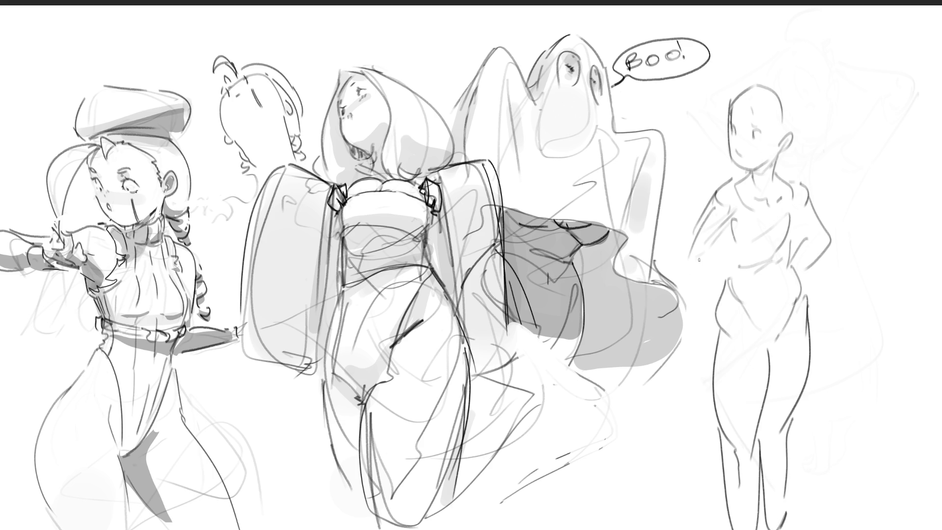
Step: Draw the raised hand, the hand on the hip, chest curves, tank-top neckline and hip contours
mouse_move(685, 214)
left_mouse_down()
mouse_move(694, 200)
mouse_move(701, 224)
mouse_move(683, 267)
mouse_move(698, 270)
mouse_move(688, 275)
mouse_move(697, 183)
left_mouse_up()
mouse_move(697, 183)
left_mouse_down()
mouse_move(694, 222)
mouse_move(700, 196)
mouse_move(707, 206)
left_mouse_up()
left_click_drag(792, 267, 801, 296)
left_click_drag(736, 213, 753, 241)
left_click_drag(791, 210, 783, 238)
mouse_move(745, 182)
left_mouse_down()
mouse_move(779, 208)
mouse_move(784, 183)
mouse_move(748, 210)
mouse_move(731, 278)
mouse_move(750, 312)
left_mouse_up()
left_click_drag(799, 288, 769, 347)
left_click_drag(749, 304, 768, 352)
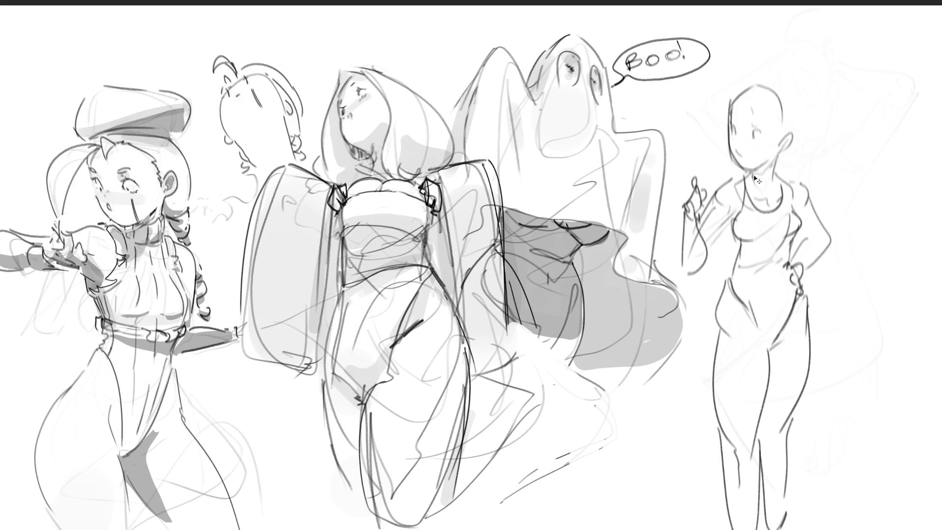
Step: Add the mouth, darker jaw line and eyebrow, then outline the hair and undo it
left_click_drag(741, 155, 741, 158)
mouse_move(729, 133)
left_mouse_down()
mouse_move(744, 167)
mouse_move(773, 162)
mouse_move(753, 168)
mouse_move(768, 170)
mouse_move(788, 143)
left_mouse_up()
mouse_move(748, 113)
left_mouse_down()
mouse_move(756, 91)
mouse_move(782, 125)
left_mouse_up()
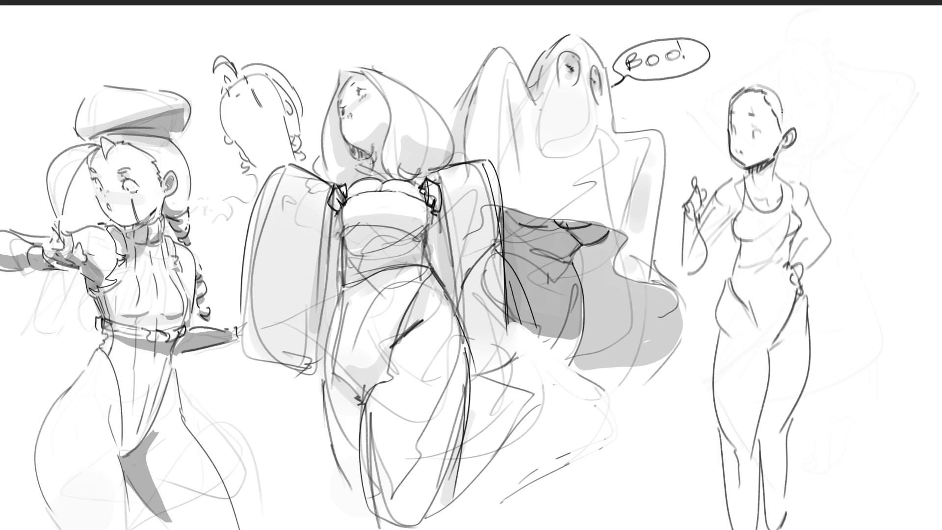
mouse_move(728, 98)
left_mouse_down()
mouse_move(771, 64)
mouse_move(800, 130)
left_mouse_up()
key("ctrl+z")
key("ctrl+z")
Step: Redraw the hairline and side hair with a looped bun and a hairpin line
left_click_drag(729, 98, 796, 91)
mouse_move(799, 96)
left_mouse_down()
mouse_move(805, 136)
mouse_move(811, 66)
mouse_move(809, 118)
left_mouse_up()
mouse_move(815, 77)
left_mouse_down()
mouse_move(830, 104)
mouse_move(809, 123)
mouse_move(805, 143)
left_mouse_up()
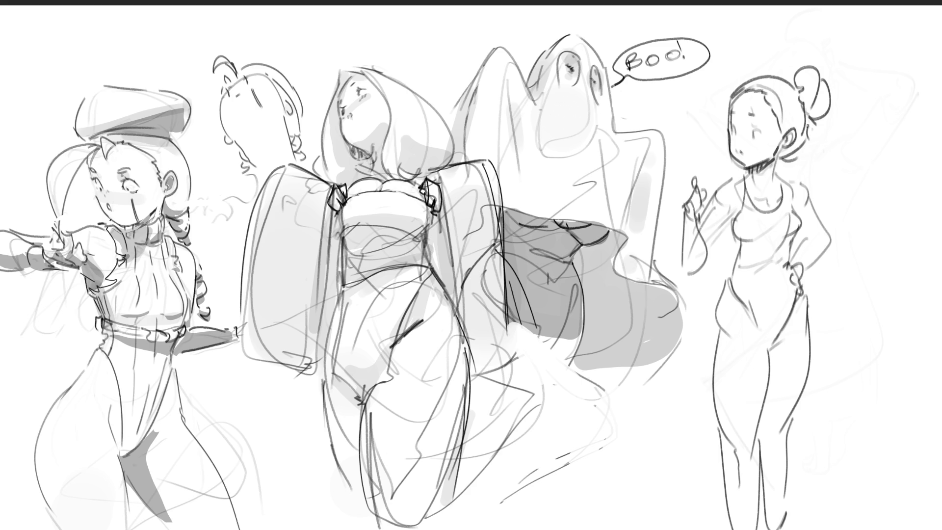
mouse_move(816, 77)
left_mouse_down()
mouse_move(822, 114)
mouse_move(810, 130)
left_mouse_up()
left_click_drag(778, 51, 798, 89)
Step: Draw a looped cord held in the raised hand
mouse_move(688, 189)
left_mouse_down()
mouse_move(709, 199)
mouse_move(693, 256)
left_mouse_up()
mouse_move(709, 201)
left_mouse_down()
mouse_move(703, 251)
mouse_move(690, 253)
left_mouse_up()
mouse_move(680, 203)
left_mouse_down()
mouse_move(696, 251)
mouse_move(711, 231)
left_mouse_up()
mouse_move(691, 186)
left_mouse_down()
mouse_move(678, 195)
mouse_move(712, 200)
left_mouse_up()
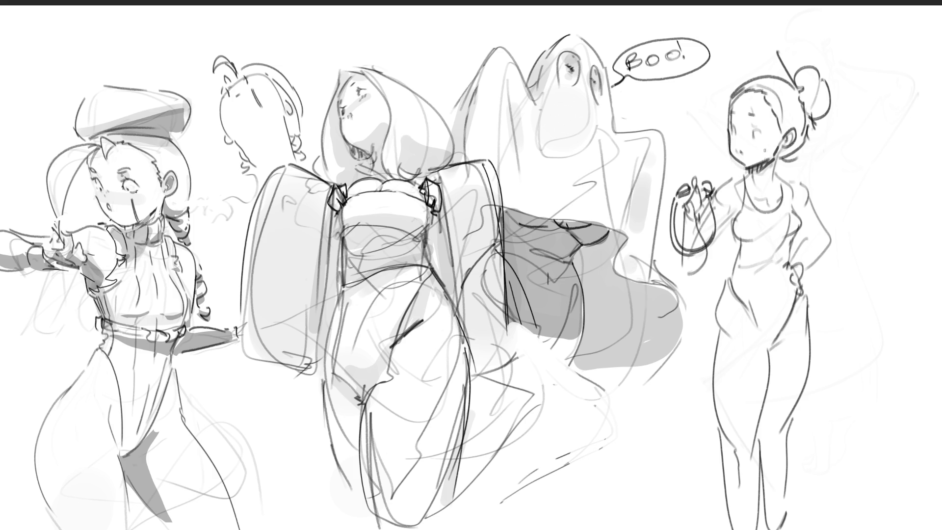
Step: Ink the neck, shoulder contour and tank-top strap, redoing the strap stroke
mouse_move(750, 168)
left_mouse_down()
mouse_move(741, 191)
mouse_move(722, 184)
mouse_move(711, 196)
left_mouse_up()
left_click_drag(799, 201, 794, 214)
left_click_drag(775, 171, 813, 202)
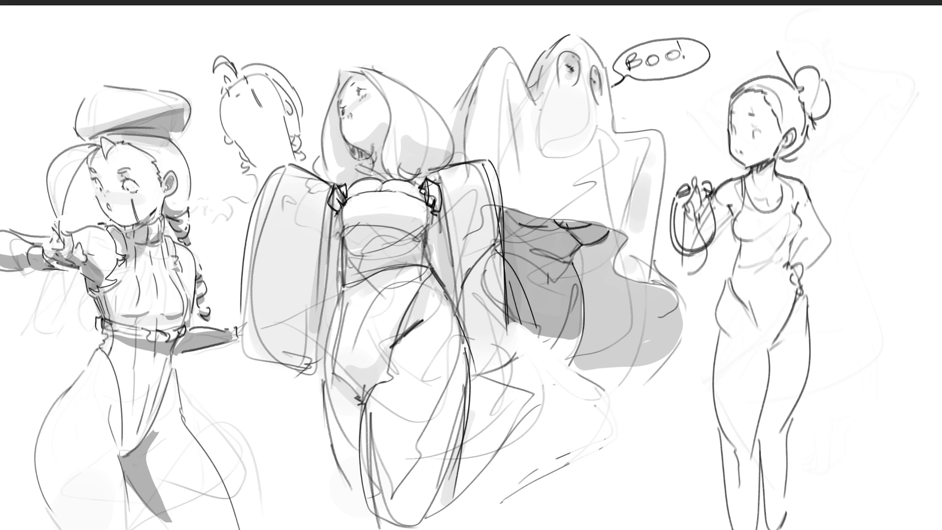
left_click_drag(780, 174, 789, 214)
key("ctrl+z")
left_click_drag(780, 175, 791, 212)
Step: Firm up the hip line and both calves with a knee tick, then add bangs
left_click_drag(718, 318, 717, 355)
left_click_drag(745, 315, 754, 331)
key("ctrl+z")
left_click_drag(749, 452, 743, 457)
mouse_move(749, 446)
left_mouse_down()
mouse_move(747, 460)
mouse_move(741, 432)
mouse_move(732, 508)
left_mouse_up()
key("ctrl+z")
left_click_drag(721, 439, 735, 529)
mouse_move(760, 440)
left_mouse_down()
mouse_move(756, 519)
mouse_move(772, 439)
mouse_move(788, 483)
mouse_move(779, 517)
left_mouse_up()
left_click_drag(762, 448, 774, 504)
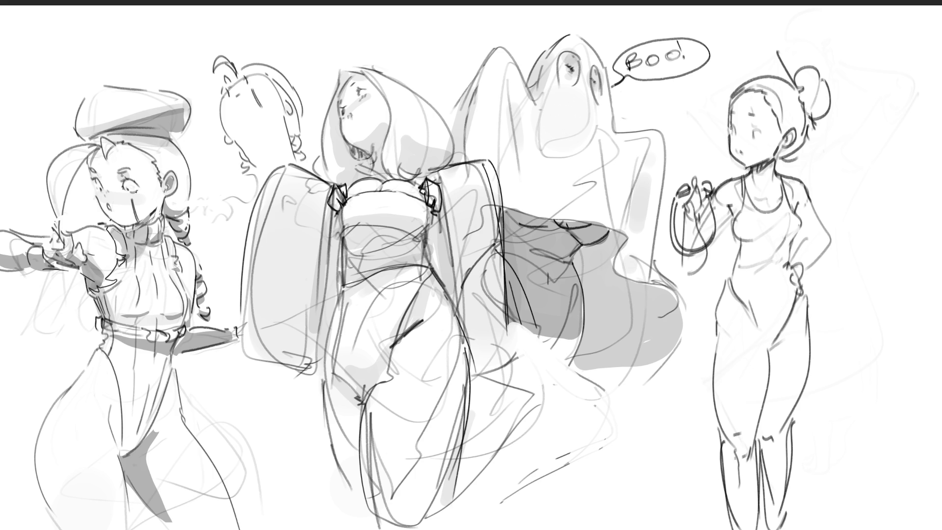
mouse_move(714, 125)
left_mouse_down()
mouse_move(745, 93)
mouse_move(705, 101)
mouse_move(712, 113)
left_mouse_up()
Step: Remove the bangs, draw the back of the head, ink the upper arm and elbow, then select the figure
key("ctrl+z")
key("ctrl+z")
key("ctrl+z")
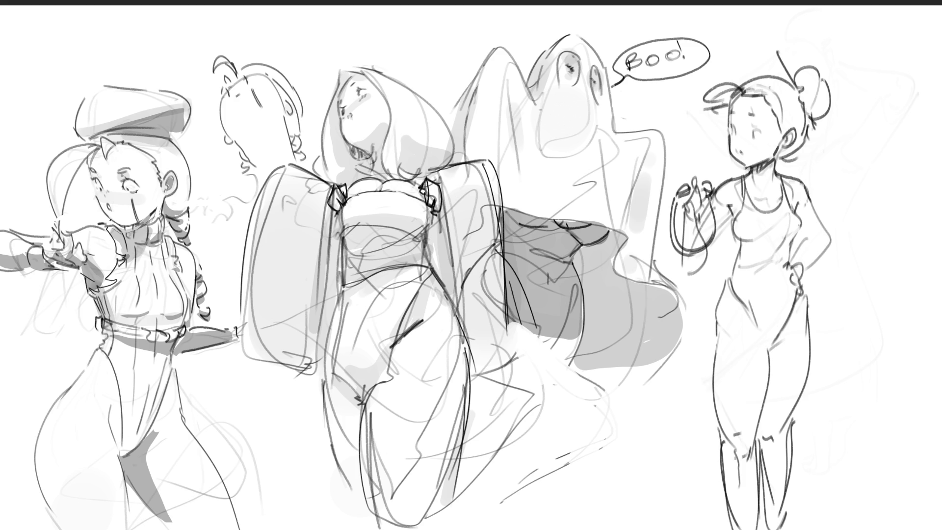
left_click_drag(800, 98, 805, 140)
left_click_drag(718, 224, 730, 207)
left_click_drag(828, 238, 825, 253)
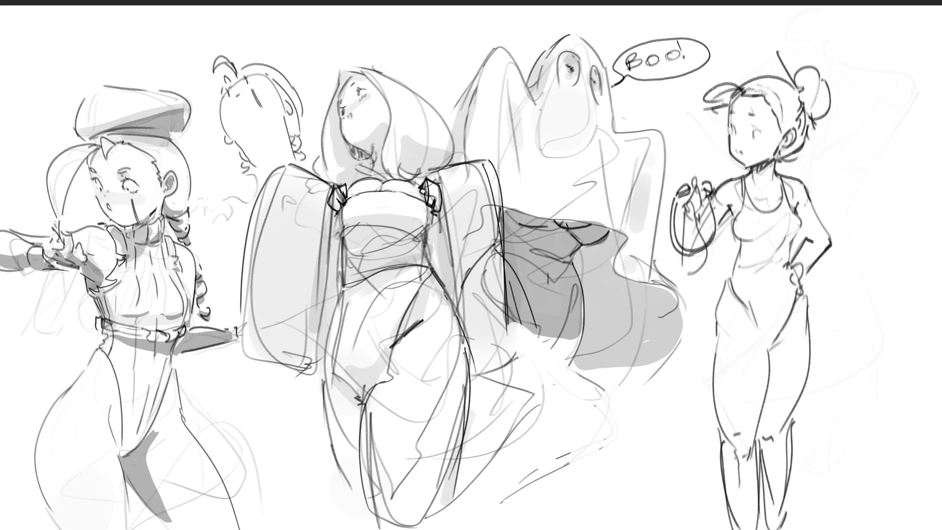
left_click_drag(894, 33, 554, 529)
Step: Free-transform the selected figure up and to the right, apply it, and deselect
key("ctrl+t")
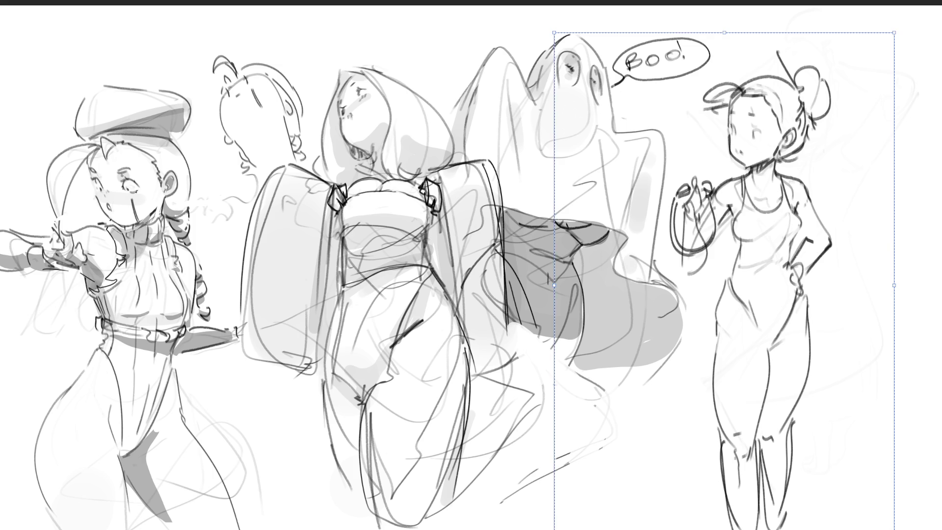
mouse_move(842, 34)
left_mouse_down()
mouse_move(814, 54)
mouse_move(833, 60)
left_mouse_up()
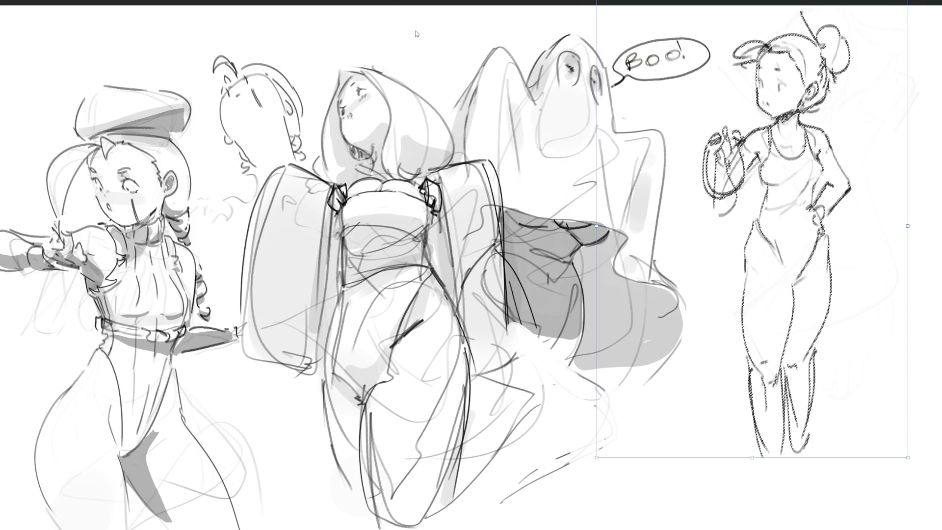
key("Return")
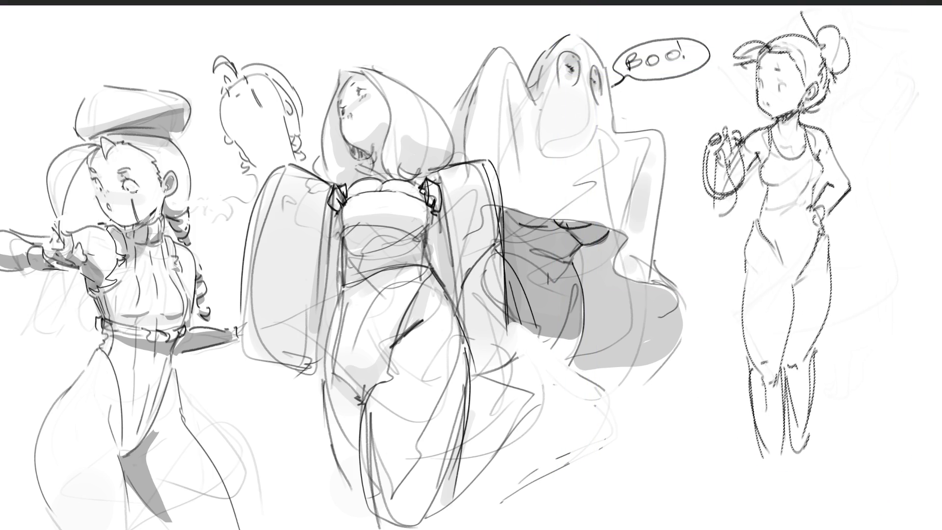
key("ctrl+d")
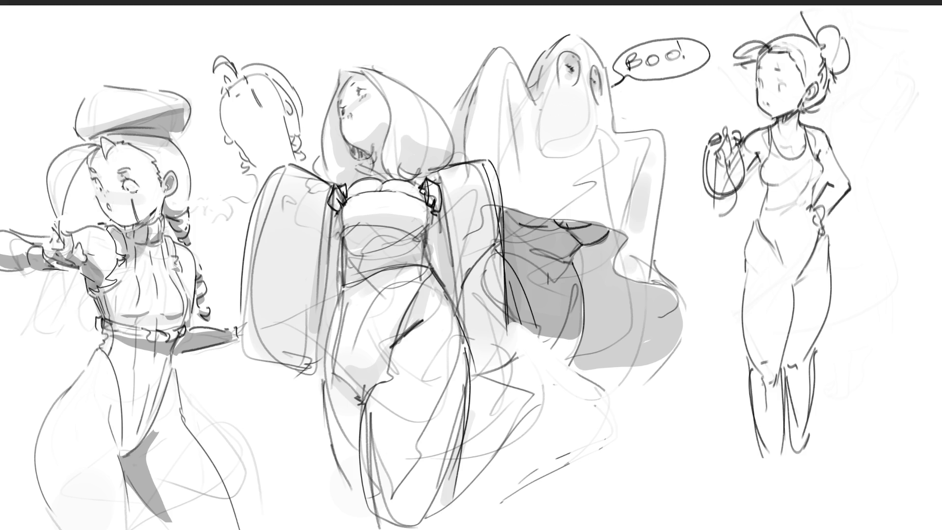
Step: Extend the right-hand figure's lower legs down to both feet with ankles and toes
left_click_drag(760, 436, 779, 473)
mouse_move(784, 435)
left_mouse_down()
mouse_move(780, 474)
mouse_move(768, 481)
mouse_move(781, 479)
mouse_move(781, 490)
left_mouse_up()
mouse_move(769, 476)
left_mouse_down()
mouse_move(756, 519)
mouse_move(784, 516)
mouse_move(786, 526)
mouse_move(782, 483)
left_mouse_up()
mouse_move(760, 516)
left_mouse_down()
mouse_move(763, 526)
mouse_move(782, 522)
left_mouse_up()
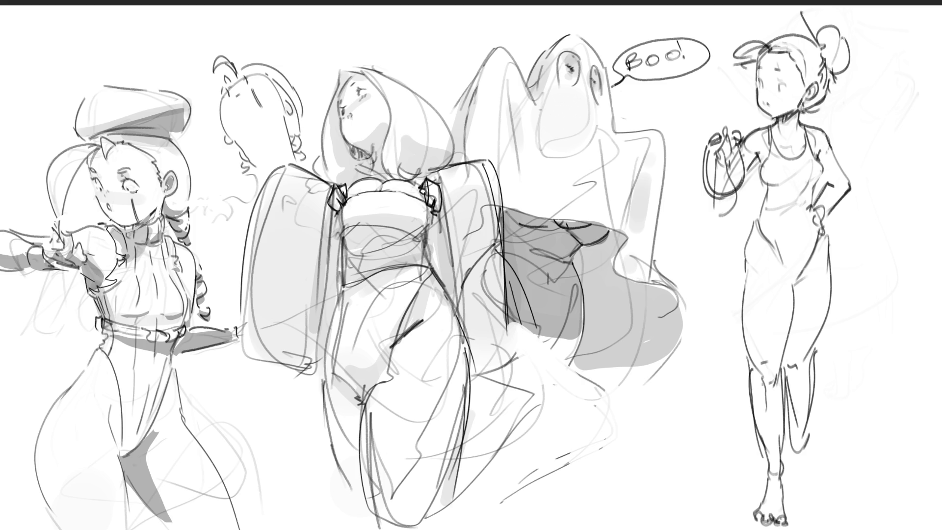
mouse_move(793, 457)
left_mouse_down()
mouse_move(793, 480)
mouse_move(807, 481)
left_mouse_up()
mouse_move(791, 470)
left_mouse_down()
mouse_move(803, 480)
mouse_move(791, 490)
mouse_move(812, 493)
mouse_move(789, 466)
mouse_move(797, 506)
mouse_move(817, 510)
left_mouse_up()
mouse_move(809, 510)
left_mouse_down()
mouse_move(801, 517)
mouse_move(813, 518)
mouse_move(823, 501)
left_mouse_up()
mouse_move(774, 517)
left_mouse_down()
mouse_move(788, 526)
mouse_move(772, 526)
left_mouse_up()
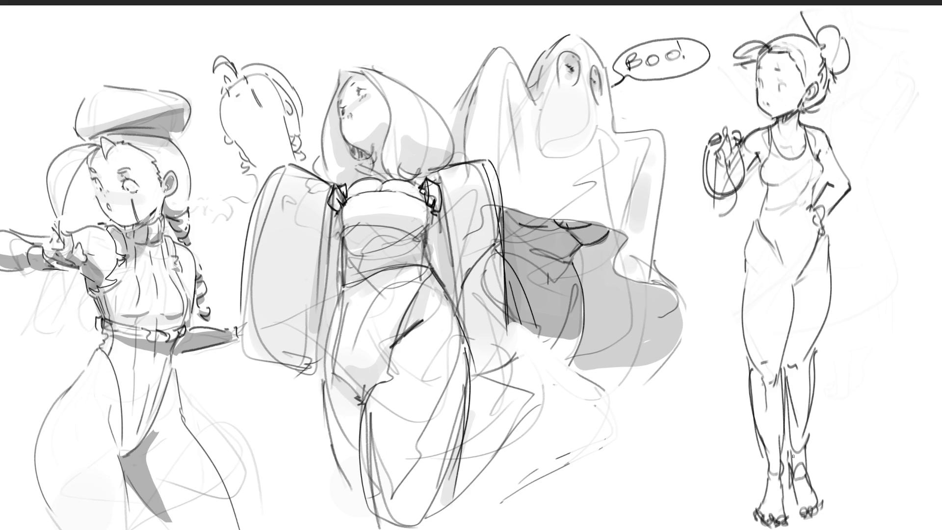
Step: Draw sandals with thick soles and ankle straps on both feet
mouse_move(754, 505)
left_mouse_down()
mouse_move(749, 515)
mouse_move(788, 516)
left_mouse_up()
mouse_move(751, 491)
left_mouse_down()
mouse_move(780, 492)
mouse_move(748, 517)
left_mouse_up()
mouse_move(751, 512)
left_mouse_down()
mouse_move(754, 525)
mouse_move(794, 529)
mouse_move(826, 508)
left_mouse_up()
mouse_move(806, 483)
left_mouse_down()
mouse_move(826, 496)
mouse_move(791, 510)
left_mouse_up()
mouse_move(791, 507)
left_mouse_down()
mouse_move(798, 520)
mouse_move(820, 511)
left_mouse_up()
mouse_move(799, 510)
left_mouse_down()
mouse_move(826, 524)
mouse_move(825, 516)
left_mouse_up()
left_click_drag(762, 453, 782, 464)
mouse_move(782, 456)
left_mouse_down()
mouse_move(787, 468)
mouse_move(759, 475)
left_mouse_up()
mouse_move(761, 483)
left_mouse_down()
mouse_move(785, 472)
mouse_move(779, 484)
left_mouse_up()
left_click_drag(790, 450, 814, 482)
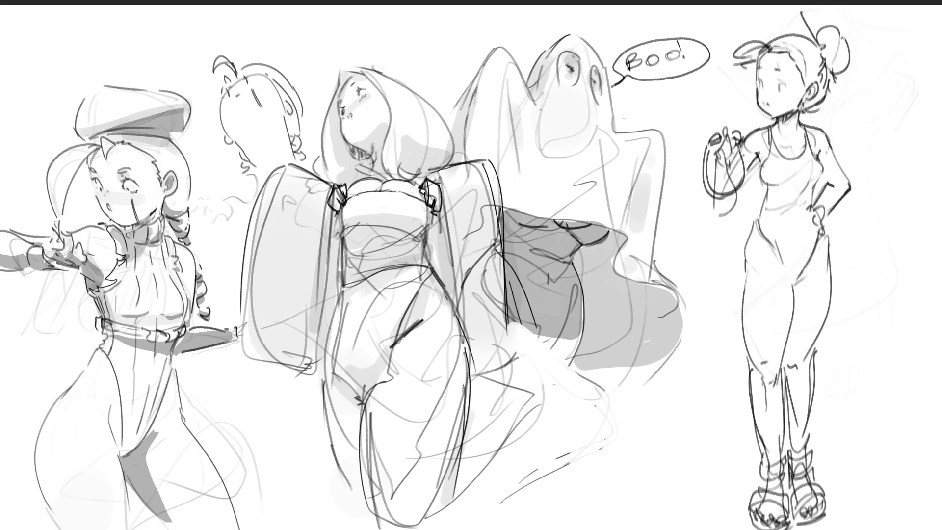
Step: Add dark strokes on the beret girl's thigh and the drape beside the Boo ghost
left_click_drag(87, 474, 45, 495)
mouse_move(213, 457)
left_mouse_down()
mouse_move(168, 520)
mouse_move(116, 529)
left_mouse_up()
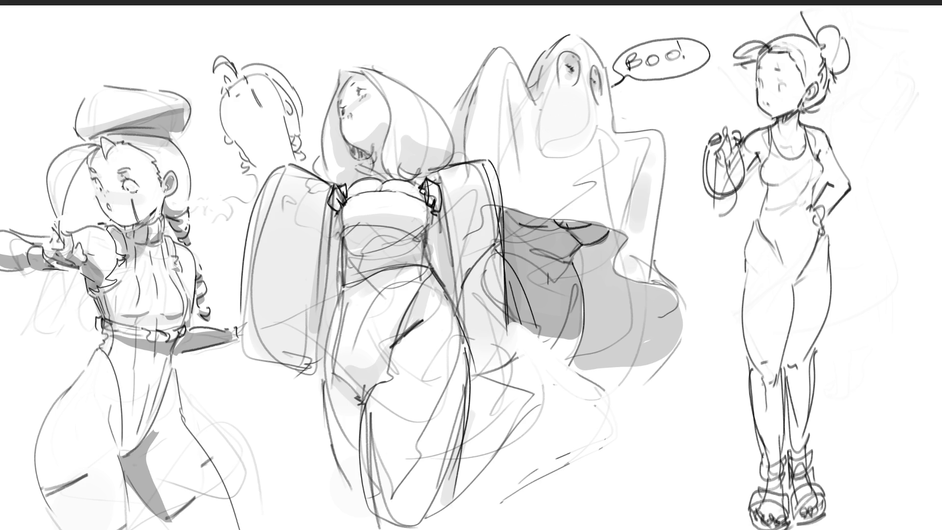
mouse_move(610, 229)
left_mouse_down()
mouse_move(572, 263)
mouse_move(563, 324)
mouse_move(542, 344)
mouse_move(505, 260)
mouse_move(505, 209)
mouse_move(583, 233)
mouse_move(597, 227)
left_mouse_up()
left_click_drag(530, 225, 589, 235)
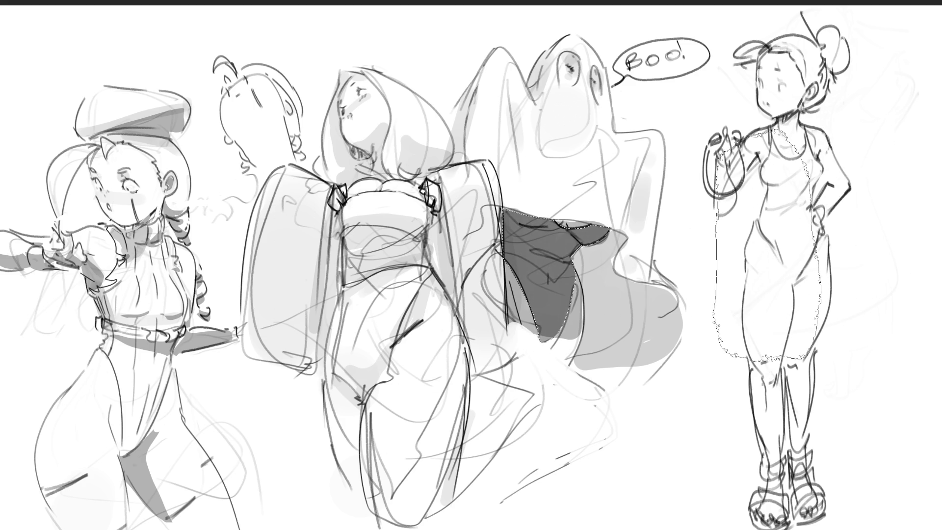
Step: Try lasso selections around the beret girl, the swimsuit girl's torso and dress, and the robed figure
mouse_move(112, 152)
left_mouse_down()
mouse_move(61, 275)
mouse_move(69, 373)
mouse_move(162, 319)
mouse_move(113, 153)
left_mouse_up()
mouse_move(810, 155)
left_mouse_down()
mouse_move(856, 206)
mouse_move(785, 156)
left_mouse_up()
left_click_drag(858, 265, 834, 380)
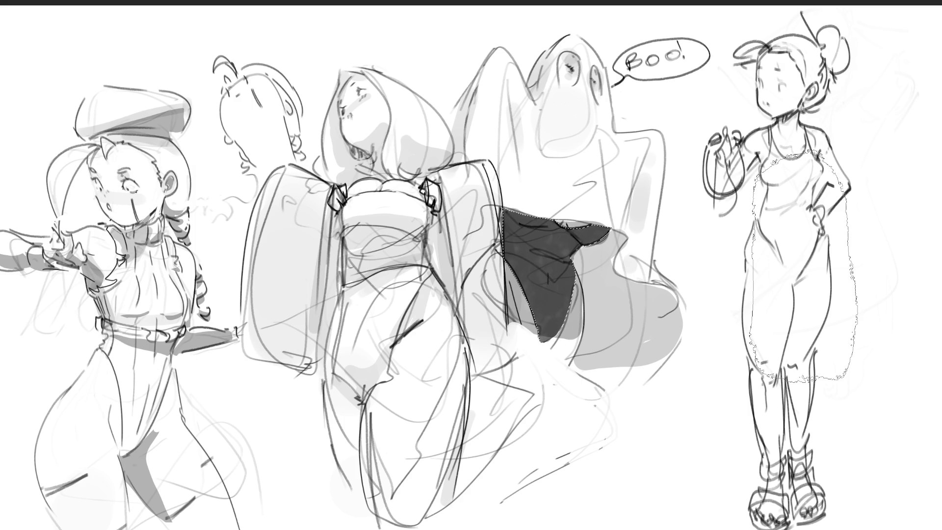
left_click_drag(785, 147, 749, 167)
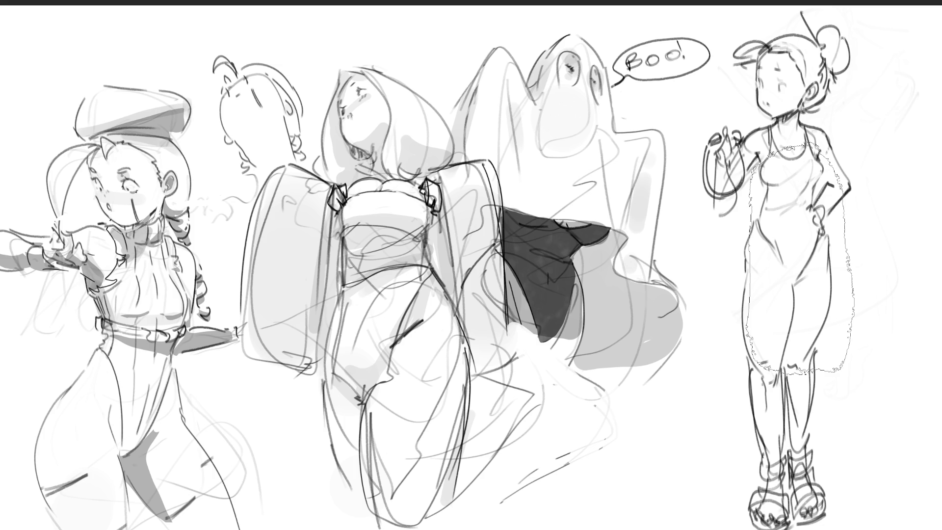
mouse_move(361, 87)
left_mouse_down()
mouse_move(314, 98)
mouse_move(295, 294)
mouse_move(360, 87)
left_mouse_up()
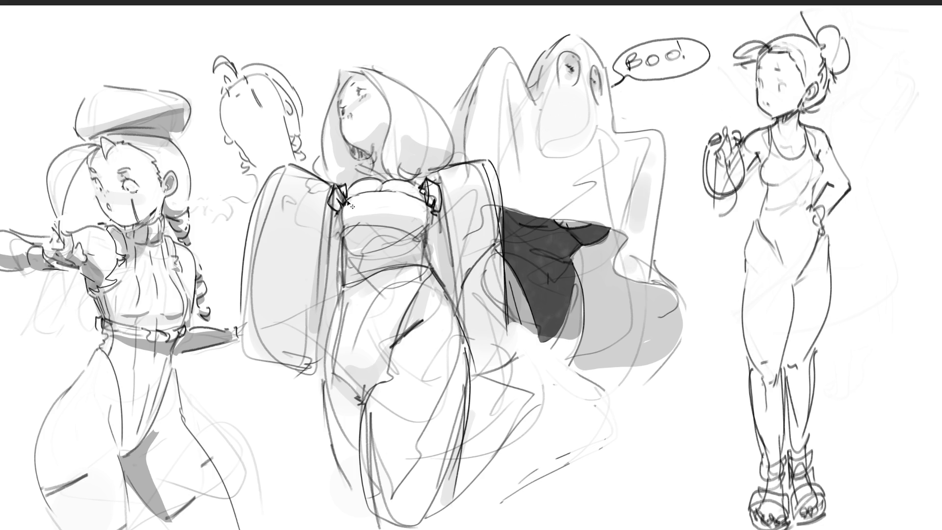
Step: Deselect, draw a zipper down the beret girl's collar, and lasso her bodysuit
key("ctrl+d")
mouse_move(126, 227)
left_mouse_down()
mouse_move(132, 250)
mouse_move(165, 222)
mouse_move(189, 318)
mouse_move(182, 334)
mouse_move(103, 320)
mouse_move(105, 296)
mouse_move(130, 262)
mouse_move(127, 245)
left_mouse_up()
mouse_move(102, 328)
left_mouse_down()
mouse_move(123, 459)
mouse_move(152, 431)
mouse_move(174, 353)
mouse_move(144, 338)
mouse_move(101, 337)
mouse_move(147, 68)
mouse_move(258, 127)
mouse_move(284, 344)
mouse_move(106, 442)
mouse_move(103, 344)
left_mouse_up()
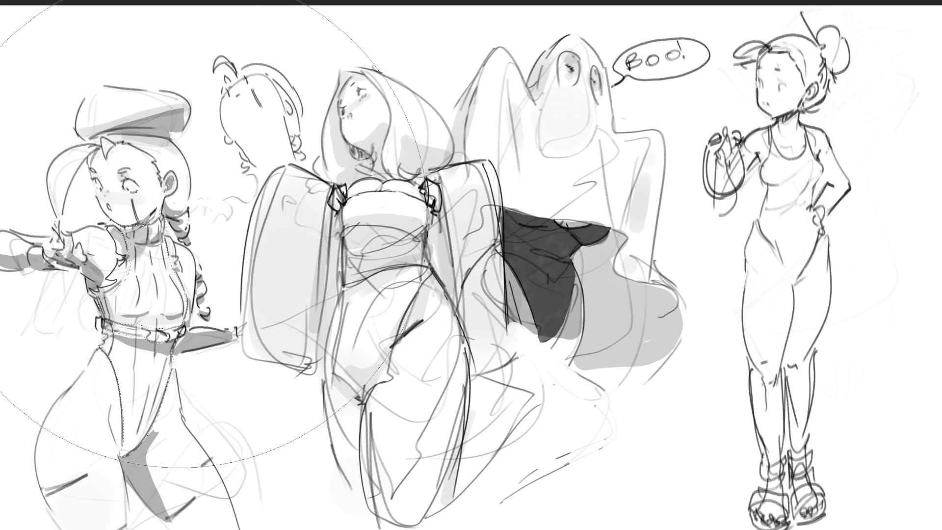
Step: Paint the bodysuit dark grey, then firm up and select the robed figure's sleeve
left_click_drag(147, 172, 142, 344)
left_click_drag(142, 294, 143, 392)
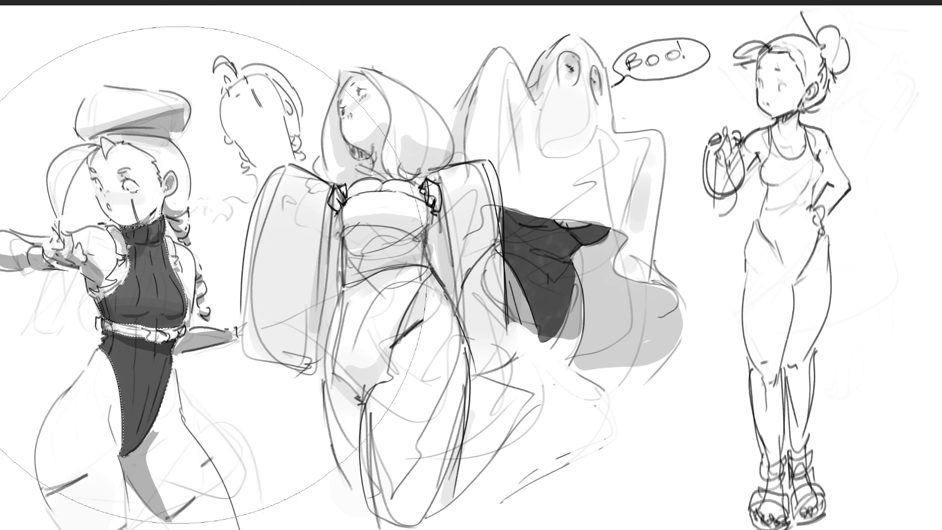
left_click_drag(147, 245, 142, 344)
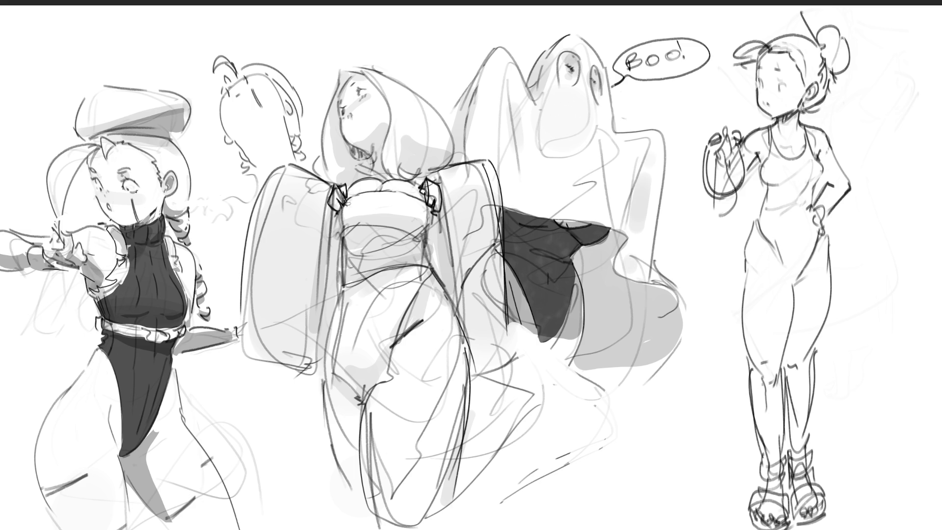
mouse_move(326, 201)
left_mouse_down()
mouse_move(329, 247)
mouse_move(302, 367)
mouse_move(245, 350)
mouse_move(258, 199)
mouse_move(334, 189)
mouse_move(352, 236)
mouse_move(432, 224)
mouse_move(426, 203)
mouse_move(337, 196)
left_mouse_up()
mouse_move(430, 176)
left_mouse_down()
mouse_move(491, 160)
mouse_move(505, 235)
mouse_move(508, 363)
mouse_move(466, 331)
mouse_move(444, 197)
mouse_move(432, 177)
left_mouse_up()
Step: Paint the robed figure's selected sleeves and robe dark grey with a large brush, then deselect and shrink the brush
key("e")
left_click_drag(432, 273, 379, 385)
mouse_move(343, 294)
left_mouse_down()
mouse_move(366, 442)
mouse_move(438, 108)
left_mouse_up()
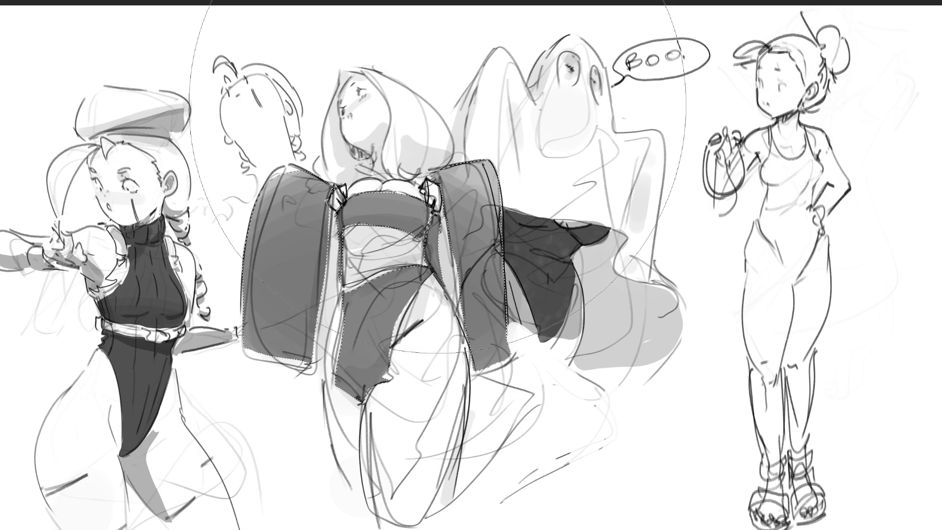
key("v")
key("ctrl+d")
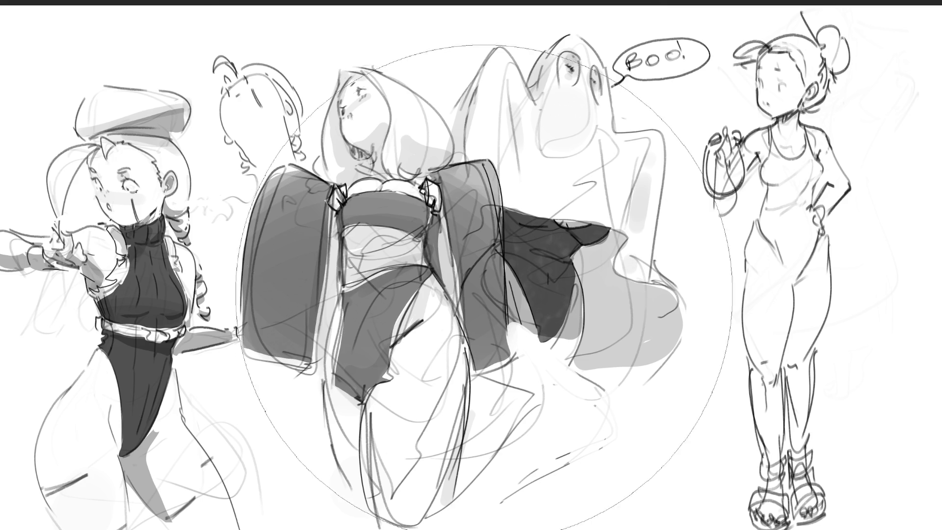
key("bracketleft")
key("bracketleft")
key("bracketleft")
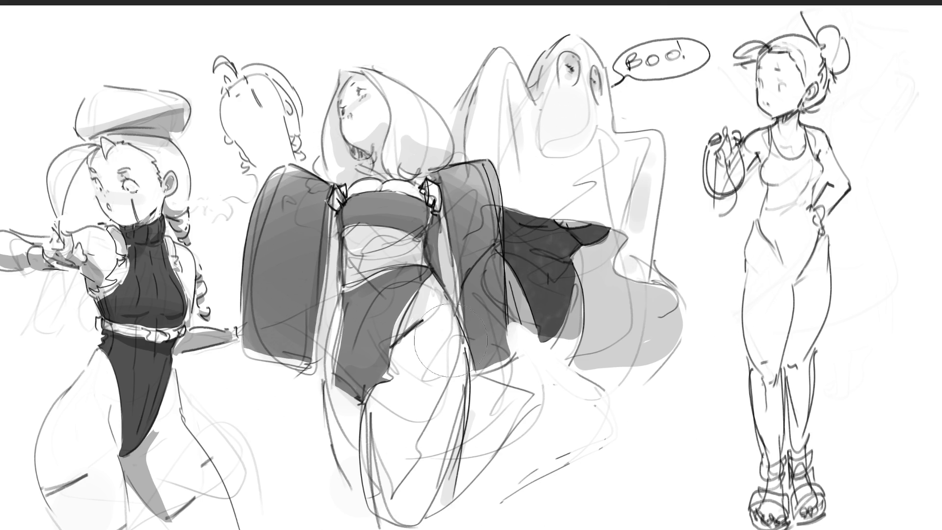
key("bracketleft")
key("bracketleft")
key("bracketleft")
Step: Paint out the stray sketch lines inside the robed figure's leg
mouse_move(390, 396)
left_mouse_down()
mouse_move(370, 469)
mouse_move(441, 445)
mouse_move(434, 481)
mouse_move(407, 486)
mouse_move(395, 474)
mouse_move(372, 499)
left_mouse_up()
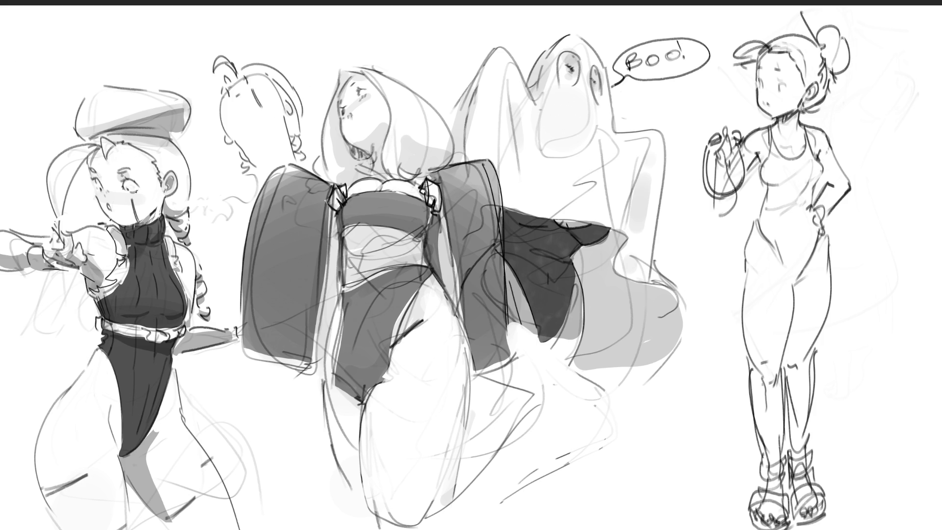
Step: Begin lassoing the beret girl's hat
mouse_move(104, 96)
left_mouse_down()
mouse_move(84, 100)
mouse_move(78, 137)
mouse_move(176, 140)
mouse_move(192, 98)
mouse_move(104, 94)
left_mouse_up()
Step: Fill the beret, collar, shoulder strap and belt dark, then redraw the swimsuit girl's hair strands
mouse_move(100, 225)
left_mouse_down()
mouse_move(132, 267)
mouse_move(122, 292)
mouse_move(116, 276)
mouse_move(104, 299)
mouse_move(103, 284)
mouse_move(89, 294)
mouse_move(123, 258)
left_mouse_up()
mouse_move(167, 235)
left_mouse_down()
mouse_move(181, 262)
mouse_move(168, 235)
left_mouse_up()
mouse_move(189, 327)
left_mouse_down()
mouse_move(167, 345)
mouse_move(144, 346)
mouse_move(106, 338)
mouse_move(99, 315)
mouse_move(186, 325)
left_mouse_up()
left_click_drag(142, 177, 177, 330)
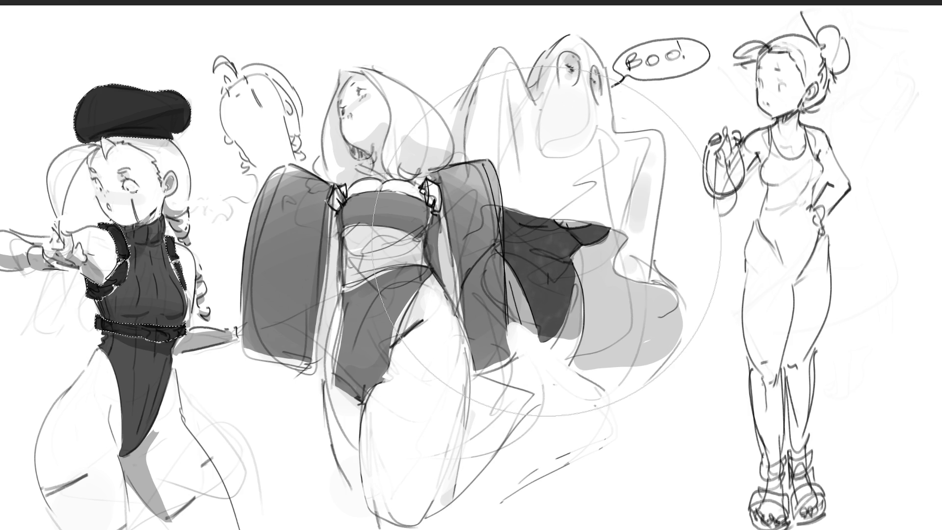
key("ctrl+d")
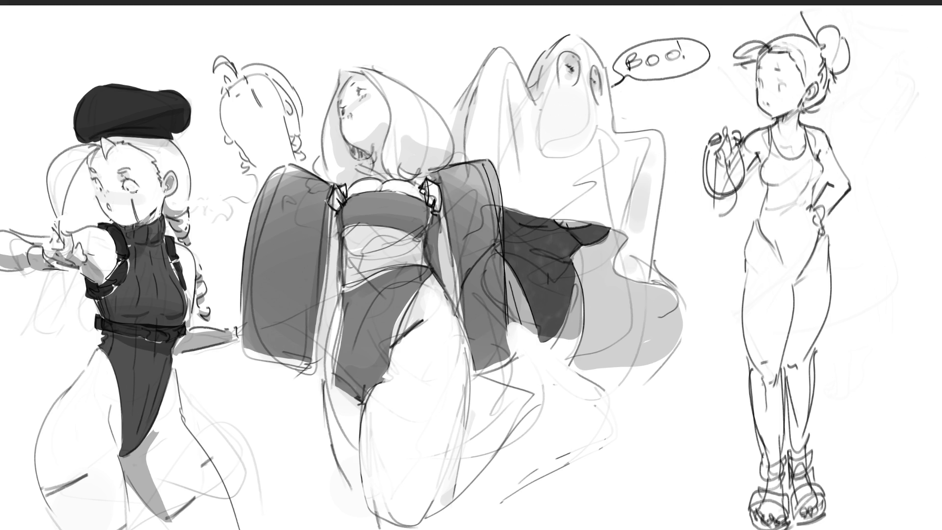
mouse_move(777, 45)
left_mouse_down()
mouse_move(736, 66)
mouse_move(808, 42)
mouse_move(795, 54)
mouse_move(806, 94)
mouse_move(829, 68)
mouse_move(824, 36)
mouse_move(842, 25)
mouse_move(854, 58)
mouse_move(820, 86)
mouse_move(816, 119)
mouse_move(834, 71)
mouse_move(824, 66)
mouse_move(832, 79)
mouse_move(812, 79)
left_mouse_up()
Step: Select the swimsuit girl's torso down to her sandals and fill swimsuit, hair and sandals dark
mouse_move(766, 167)
left_mouse_down()
mouse_move(771, 194)
mouse_move(761, 223)
mouse_move(789, 278)
mouse_move(817, 233)
mouse_move(814, 200)
left_mouse_up()
left_click(785, 158)
left_click(765, 471)
left_click(766, 513)
mouse_move(811, 524)
left_mouse_down()
mouse_move(832, 515)
mouse_move(805, 528)
mouse_move(829, 503)
mouse_move(792, 496)
mouse_move(794, 478)
mouse_move(817, 449)
mouse_move(795, 456)
mouse_move(797, 478)
left_mouse_up()
key("b")
mouse_move(807, 140)
left_mouse_down()
mouse_move(790, 221)
mouse_move(785, 496)
mouse_move(780, 466)
mouse_move(790, 491)
left_mouse_up()
key("ctrl+d")
Step: Paint the jump-rope handles solid dark
left_click_drag(710, 136, 716, 143)
mouse_move(738, 132)
left_mouse_down()
mouse_move(736, 196)
mouse_move(739, 179)
left_mouse_up()
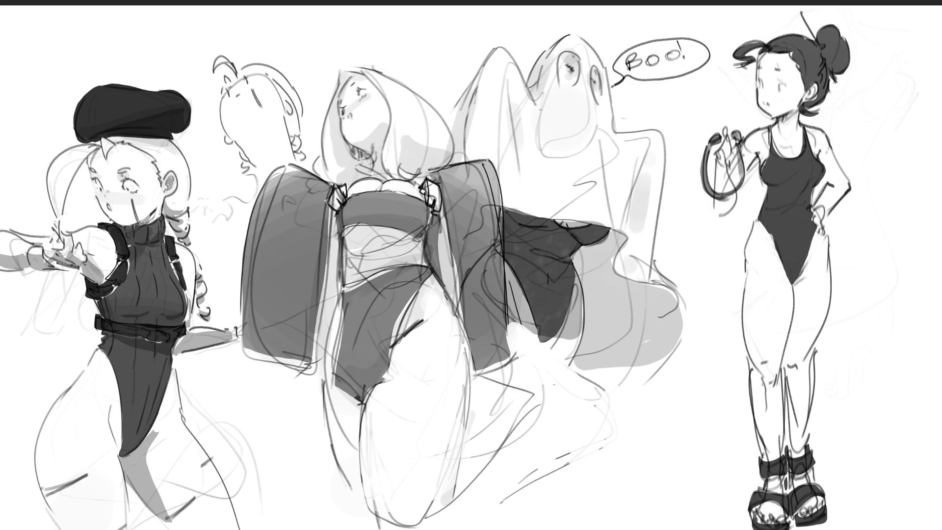
scroll(471, 265, "down", 5)
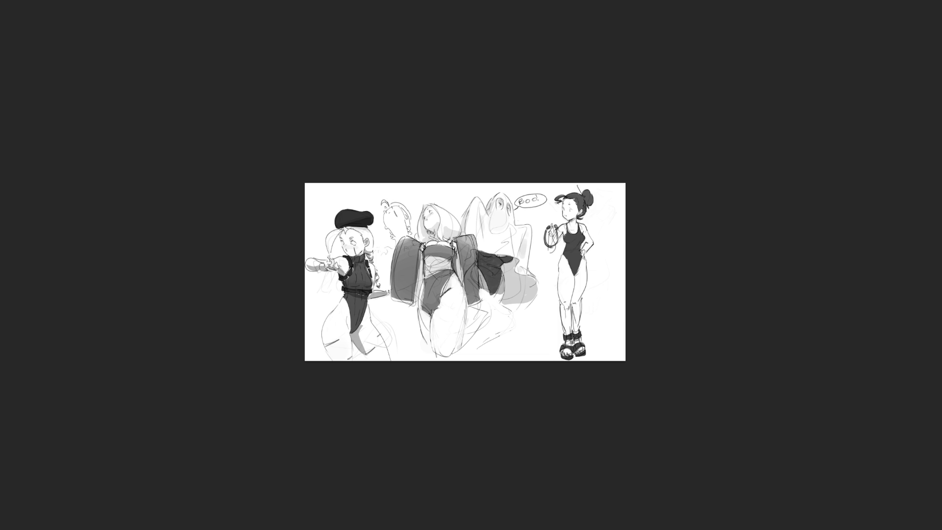
scroll(465, 271, "up", 3)
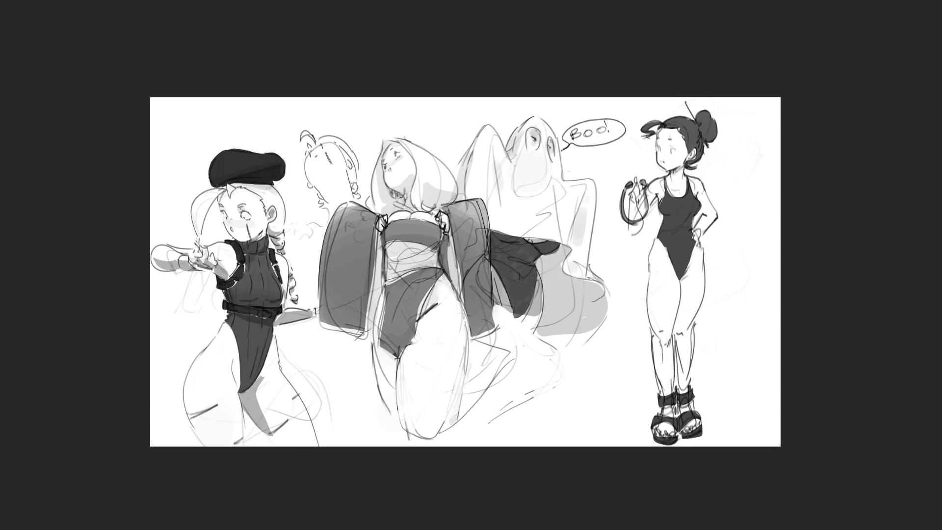